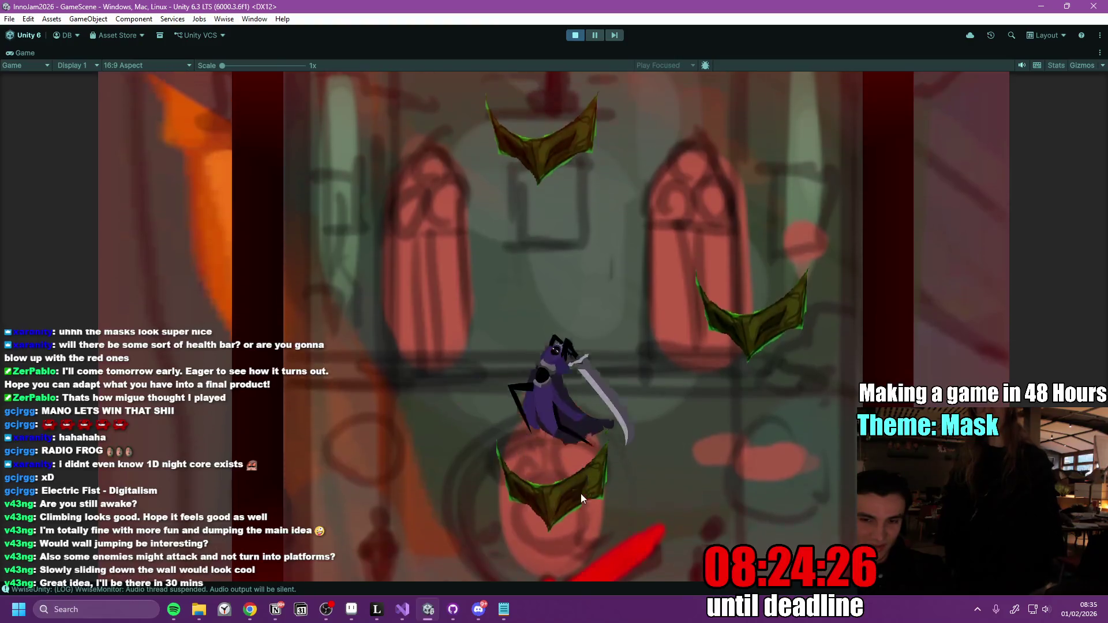
Playtest by moving the character left, jumping and slashing onto the lower and centre masks.
{"action": "key", "text": "a"}
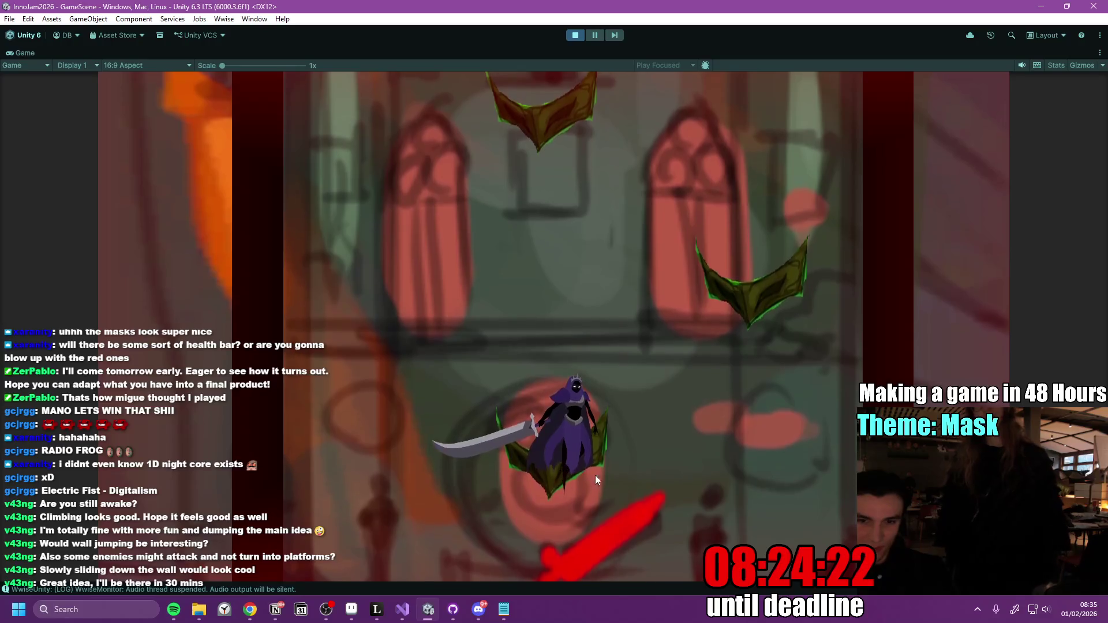
{"action": "key", "text": "space"}
{"action": "key", "text": "a"}
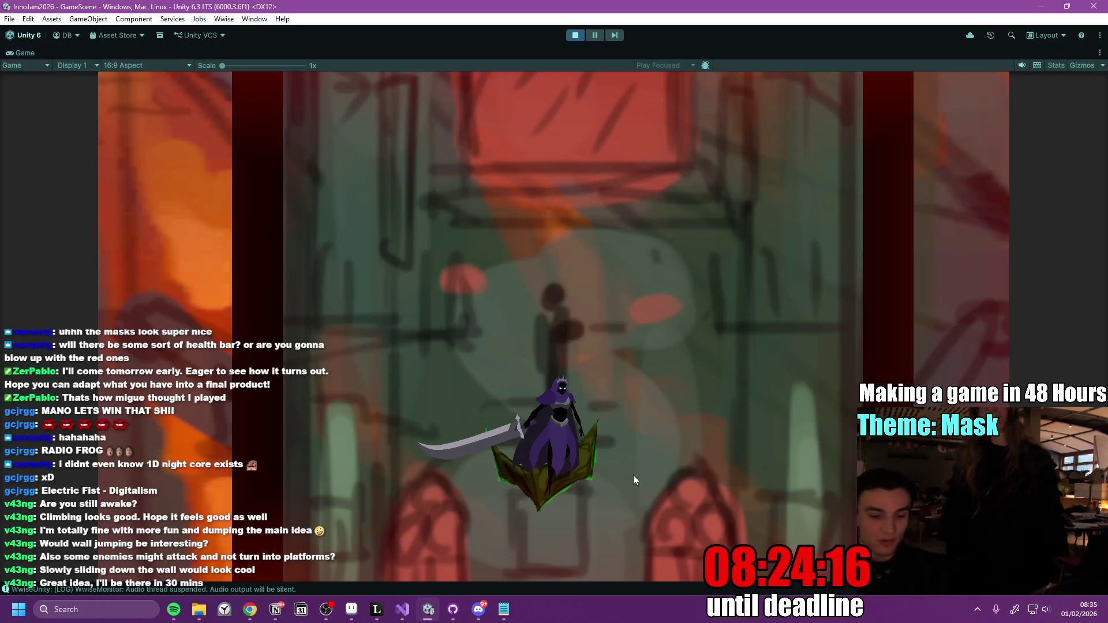
{"action": "key", "text": "space"}
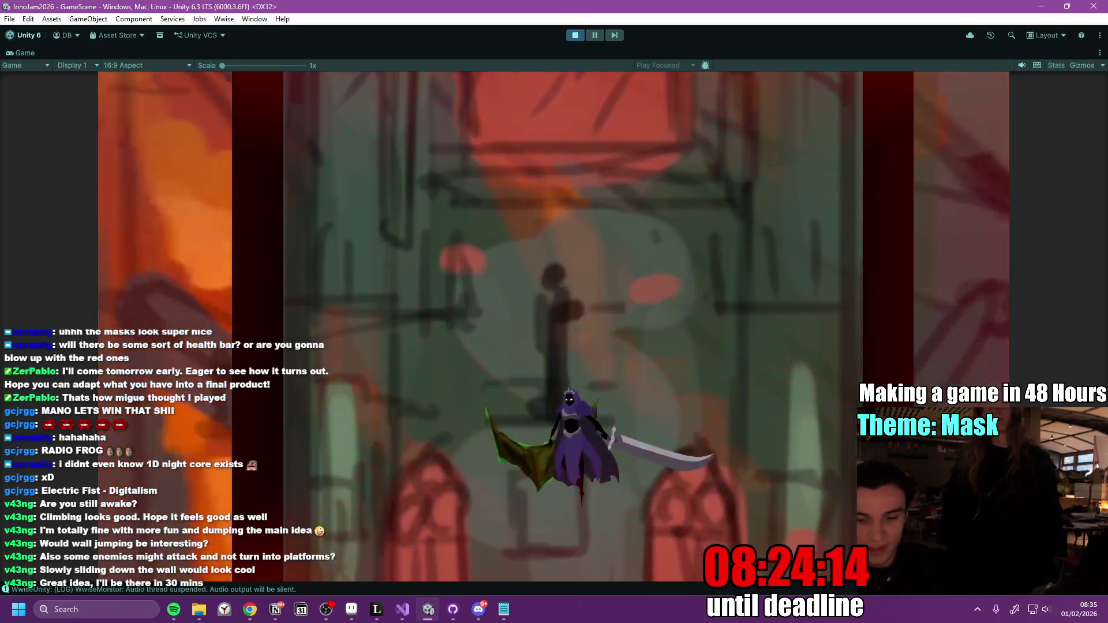
{"action": "key", "text": "alt+Tab"}
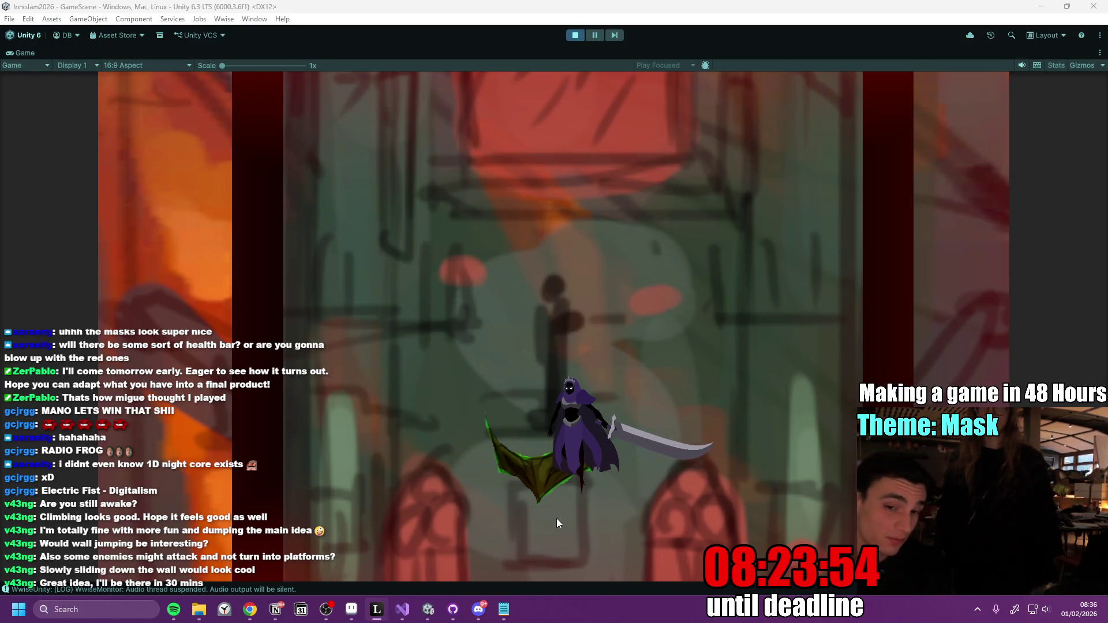
{"action": "left_click", "coordinate": [621, 399]}
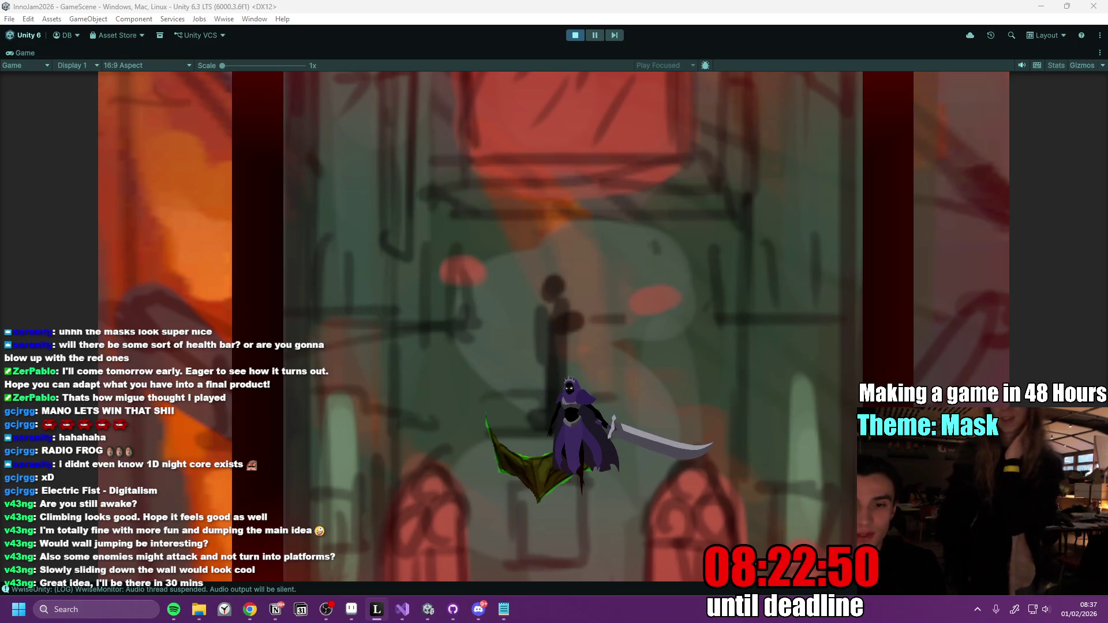
{"action": "left_click", "coordinate": [663, 370]}
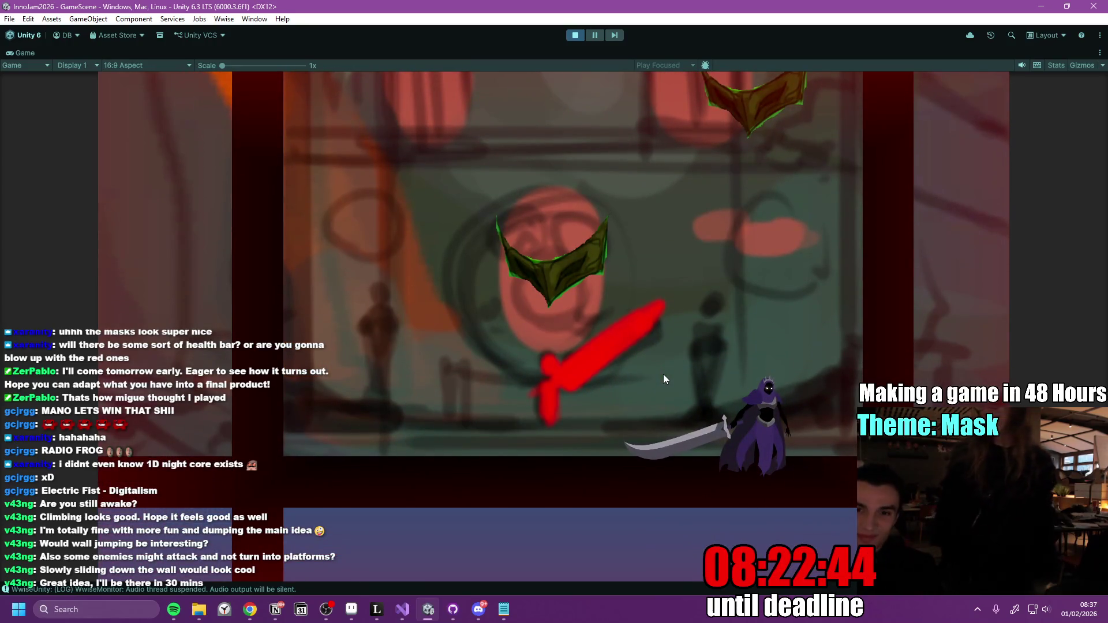
Dash the character between the mask platforms, jumping off them and spin-attacking while falling.
{"action": "left_click", "coordinate": [663, 374]}
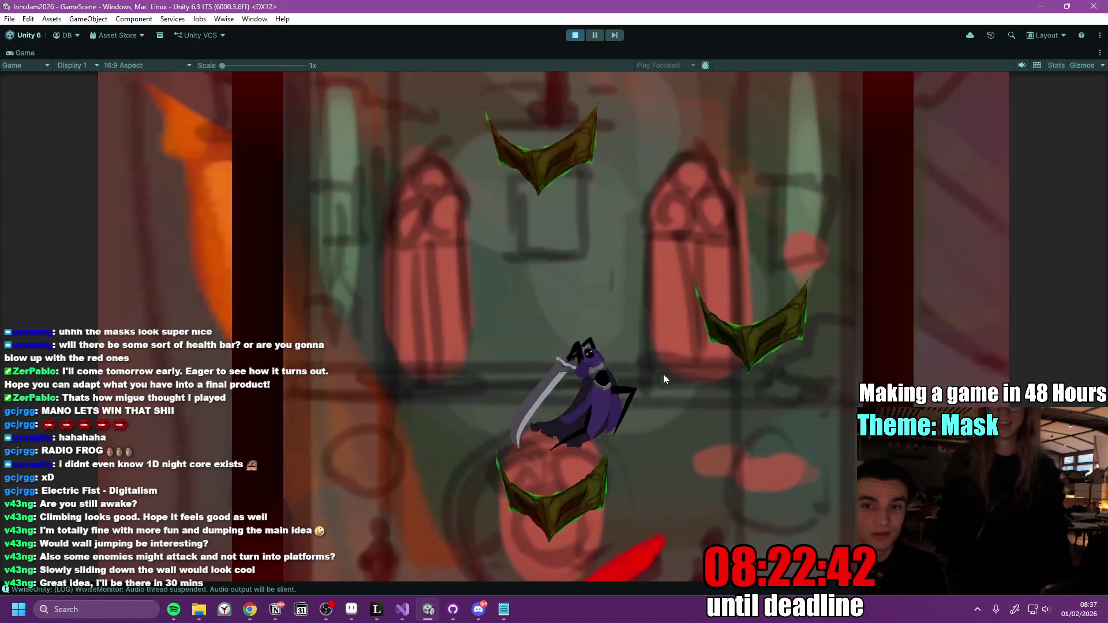
{"action": "left_click", "coordinate": [663, 373]}
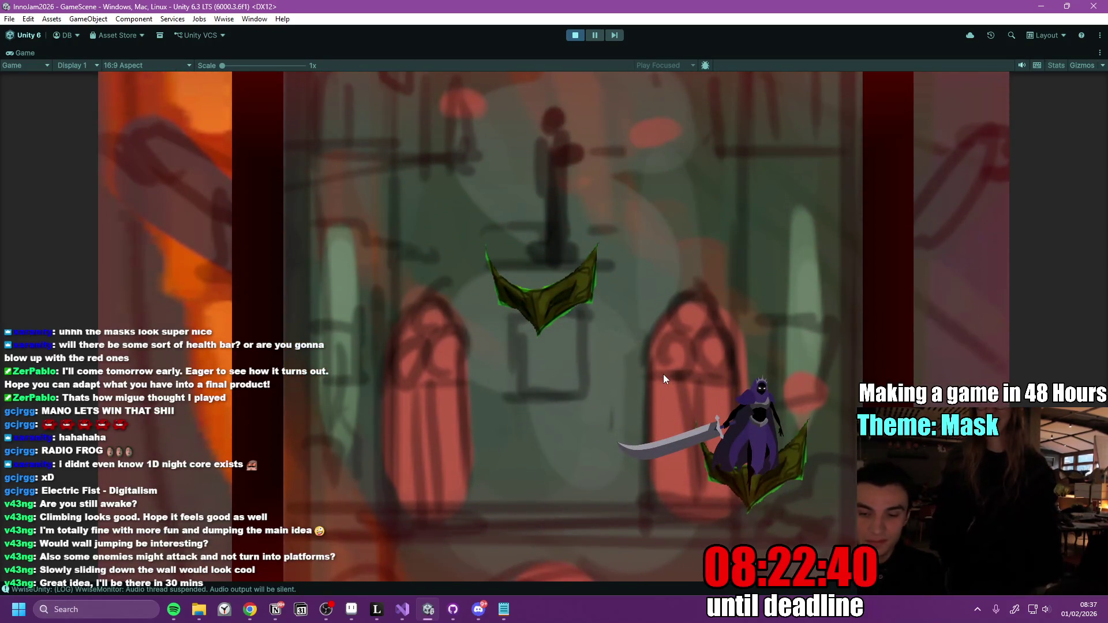
{"action": "key", "text": "a"}
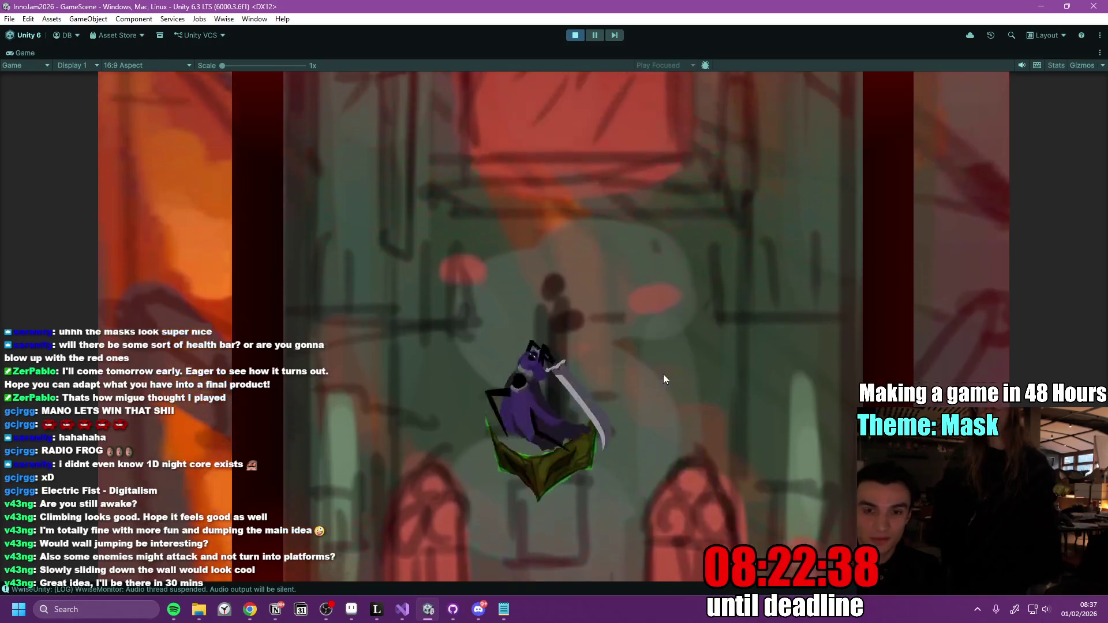
{"action": "left_click", "coordinate": [663, 374]}
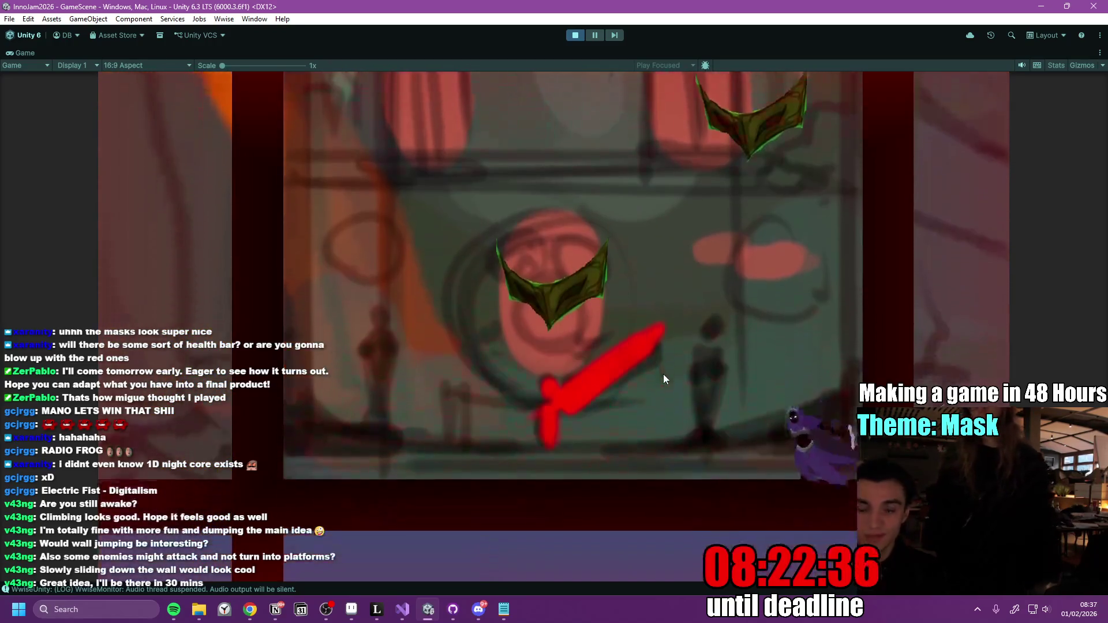
{"action": "left_click", "coordinate": [663, 374]}
{"action": "key", "text": "space"}
{"action": "left_click", "coordinate": [663, 374]}
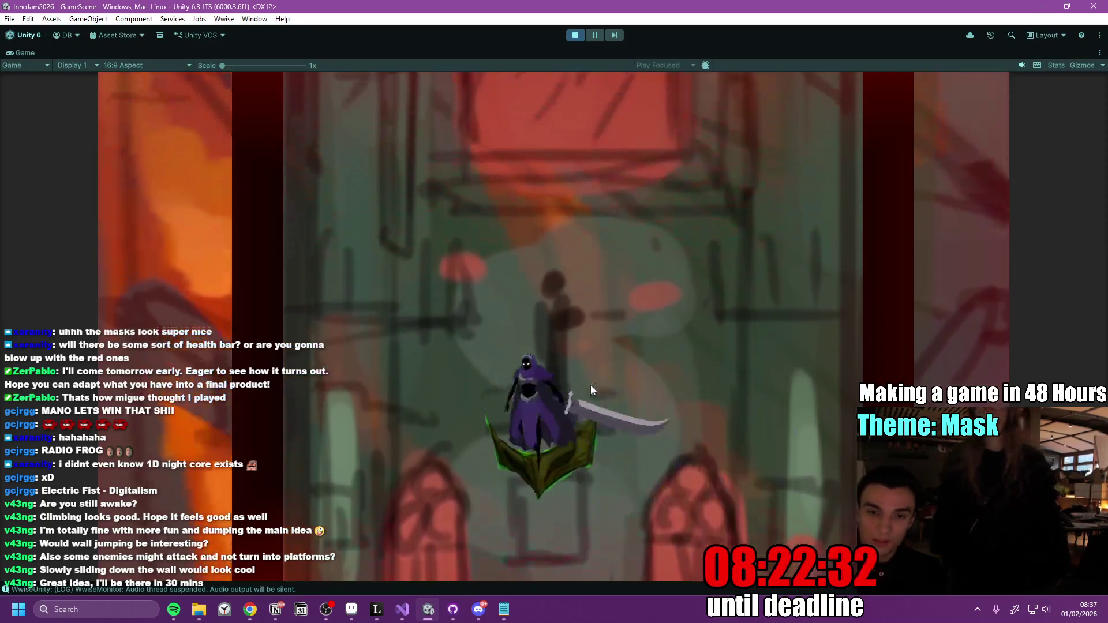
{"action": "key", "text": "space"}
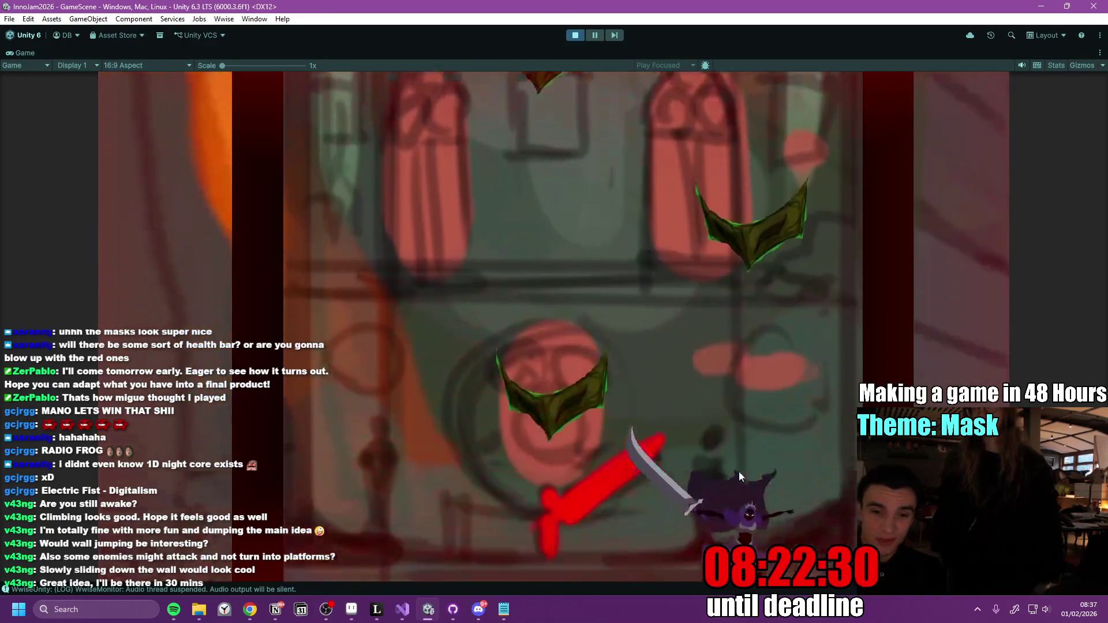
{"action": "left_click", "coordinate": [740, 474]}
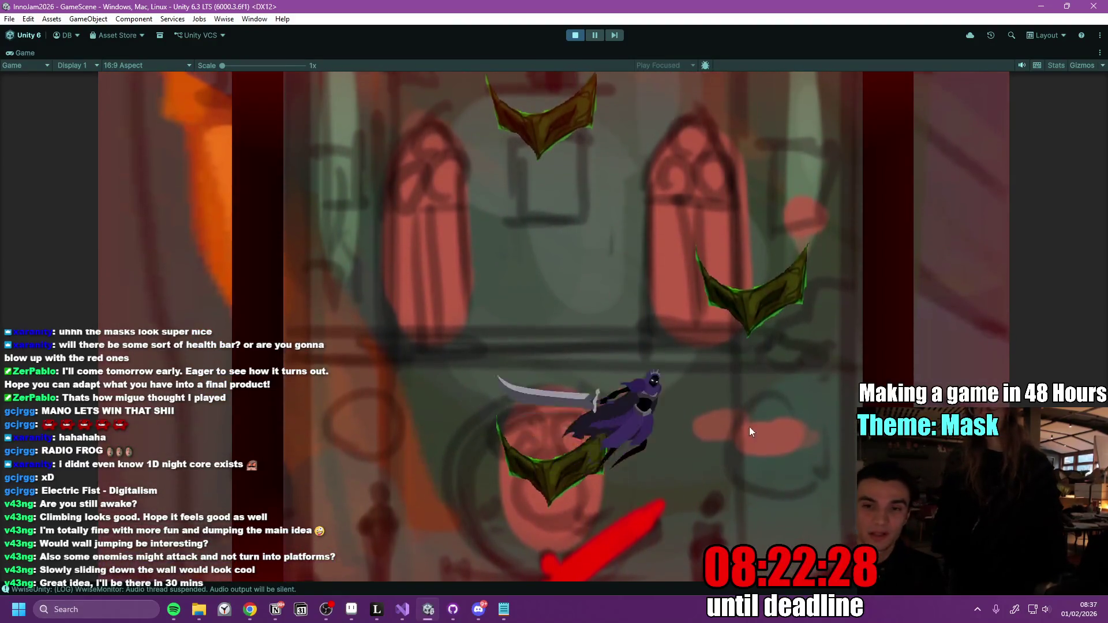
{"action": "key", "text": "space"}
{"action": "key", "text": "d"}
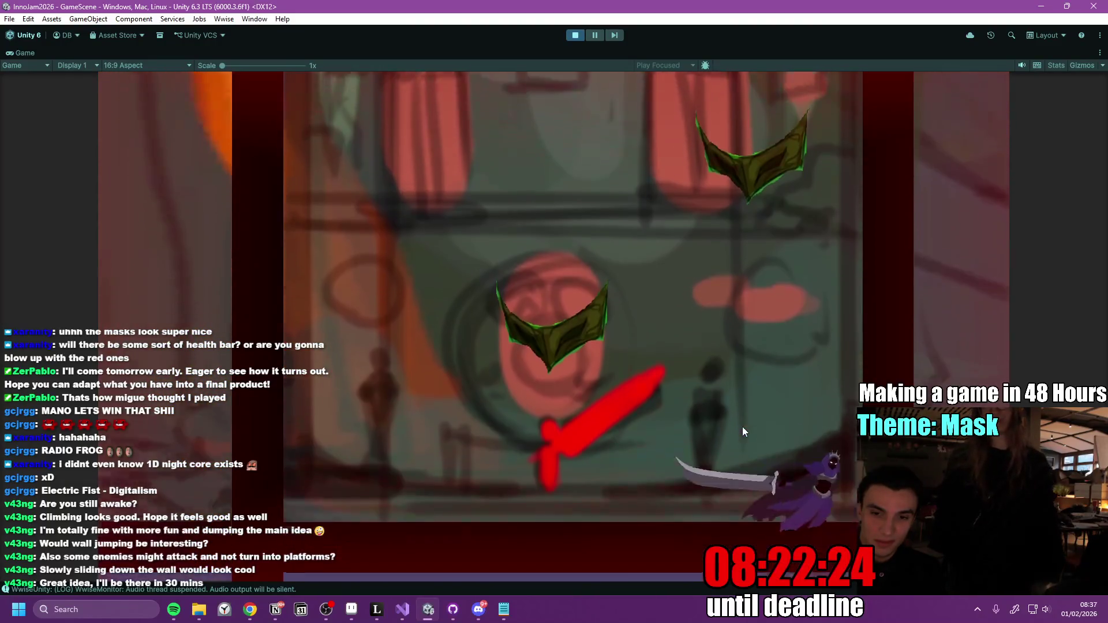
{"action": "left_click", "coordinate": [742, 427]}
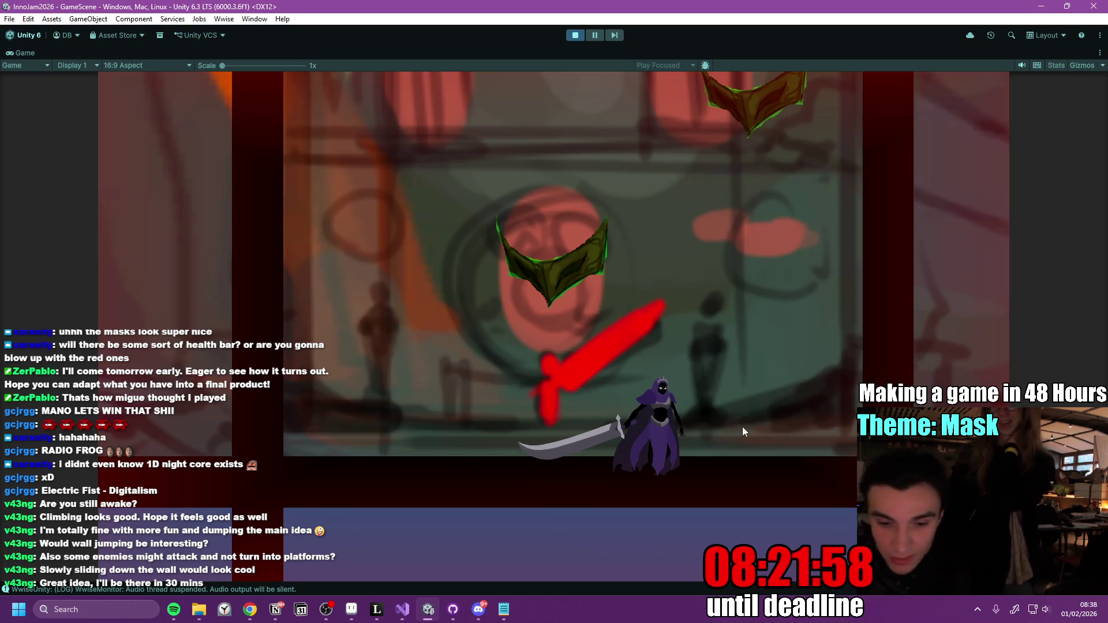
Capture a screenshot of the running game beneath the red sword, then stop Play mode.
{"action": "key", "text": "alt+Tab"}
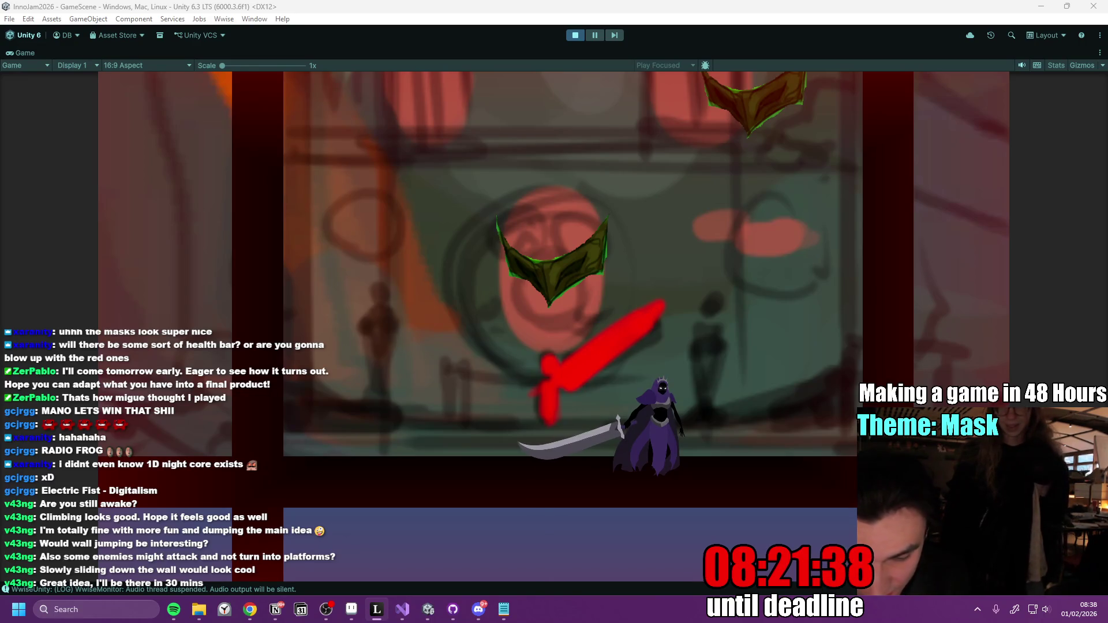
{"action": "key", "text": "super"}
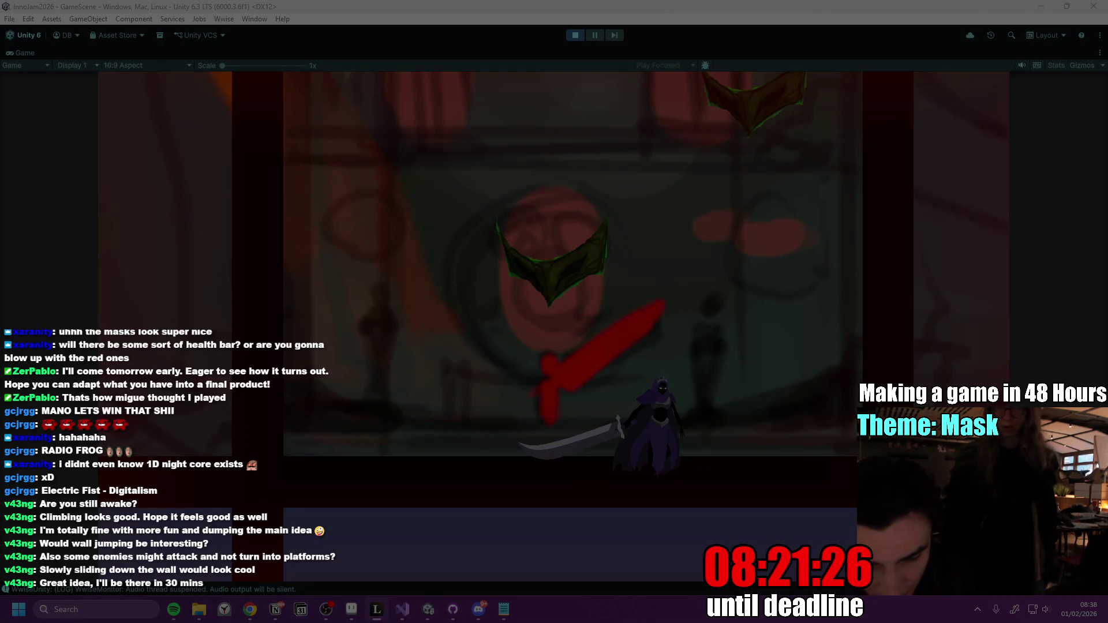
{"action": "key", "text": "Escape"}
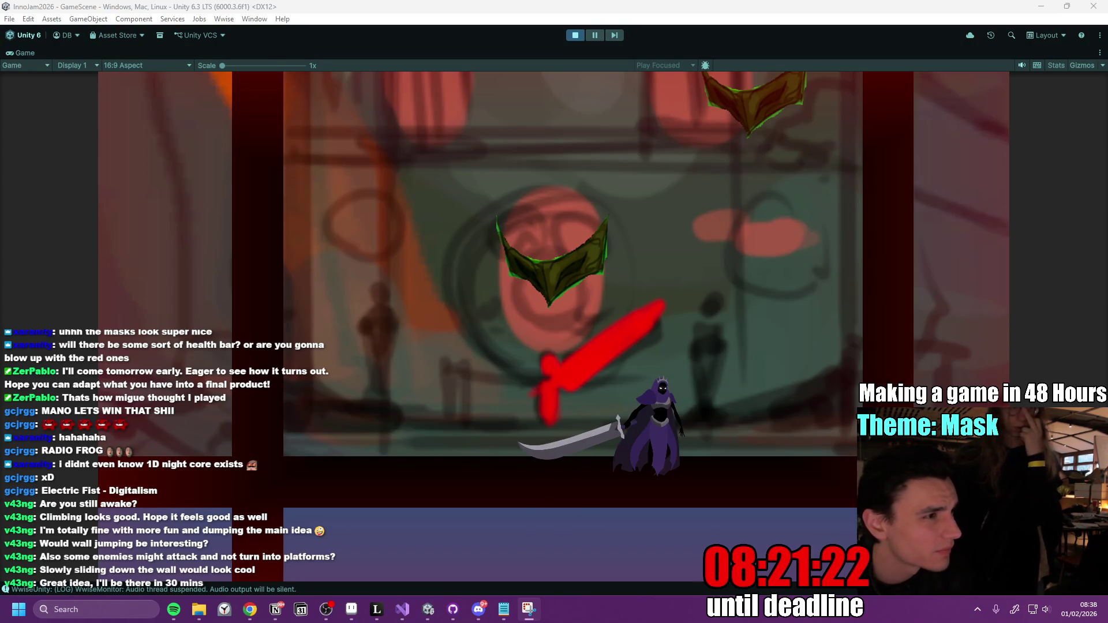
{"action": "key", "text": "alt+Tab"}
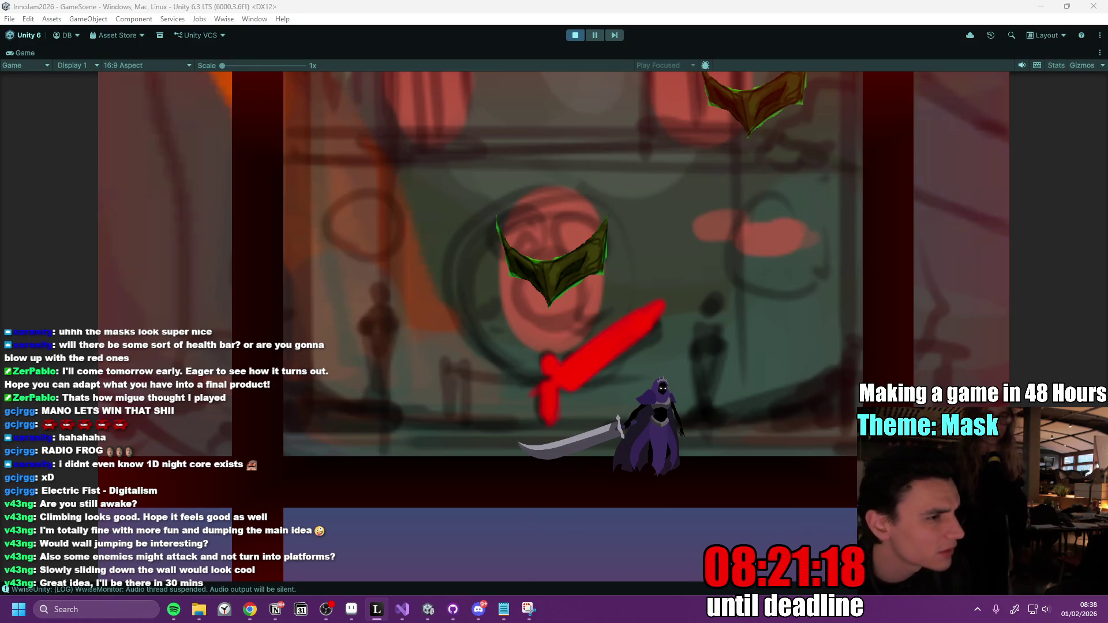
{"action": "key", "text": "alt+Tab"}
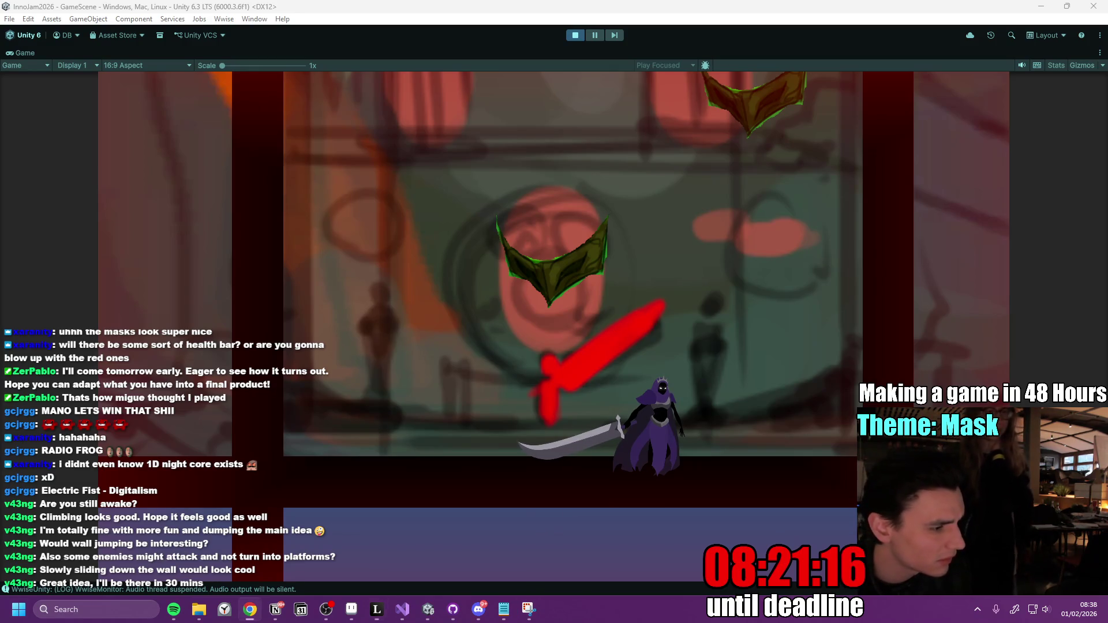
{"action": "left_click", "coordinate": [575, 36]}
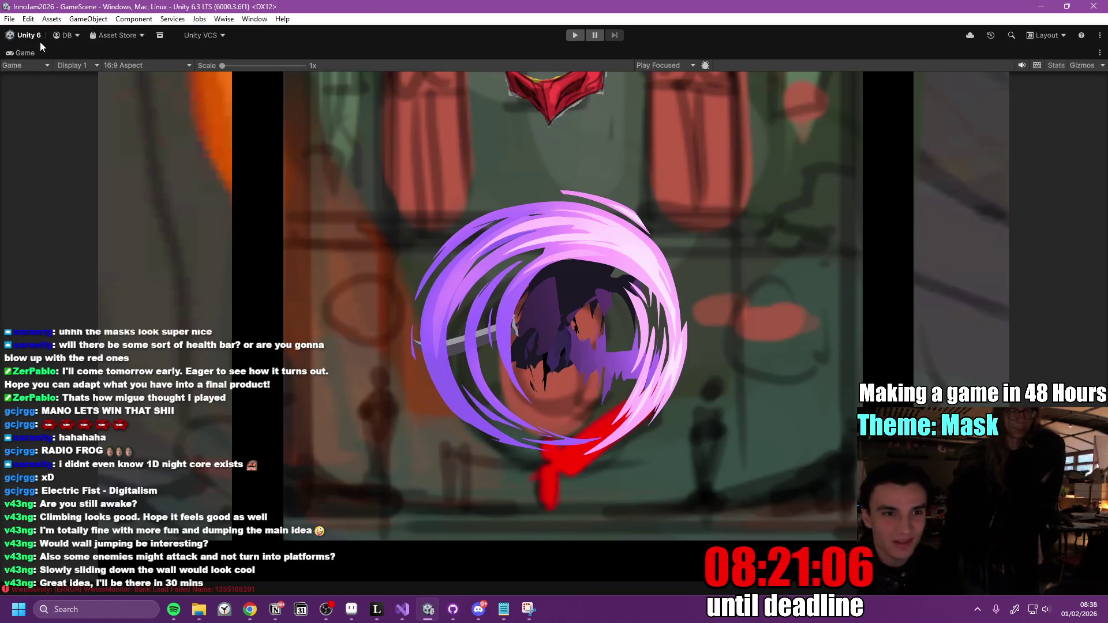
Un-maximise the Game view to restore the full editor layout and bring Discord forward.
{"action": "key", "text": "shift+space"}
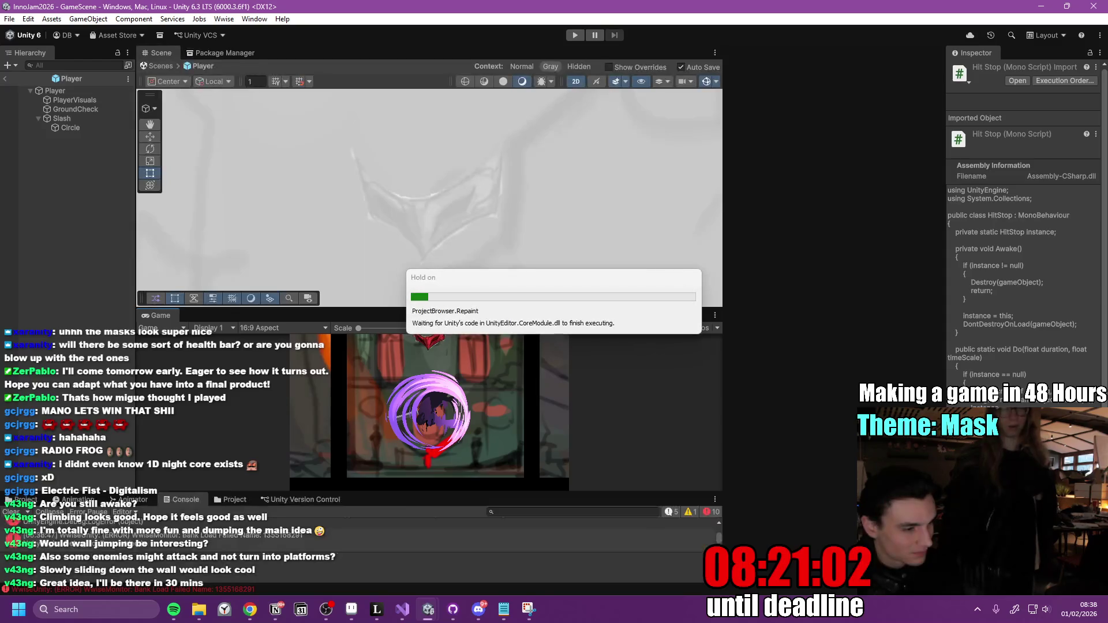
{"action": "key", "text": "alt+Tab"}
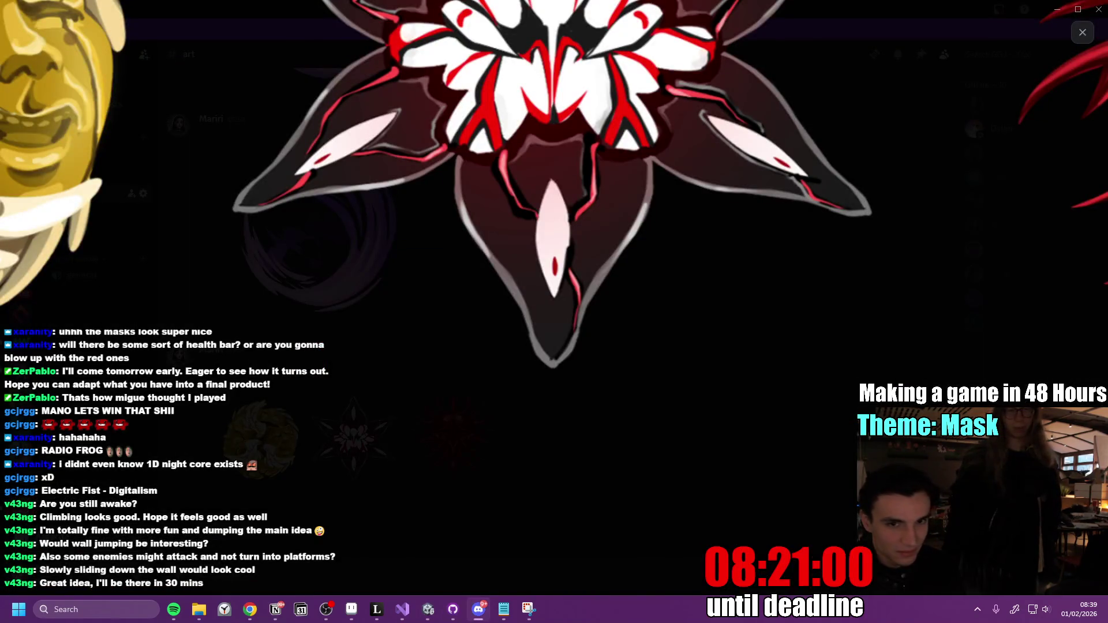
Close the mask artwork preview, open #general and open a teammate's profile card.
{"action": "left_click", "coordinate": [358, 392]}
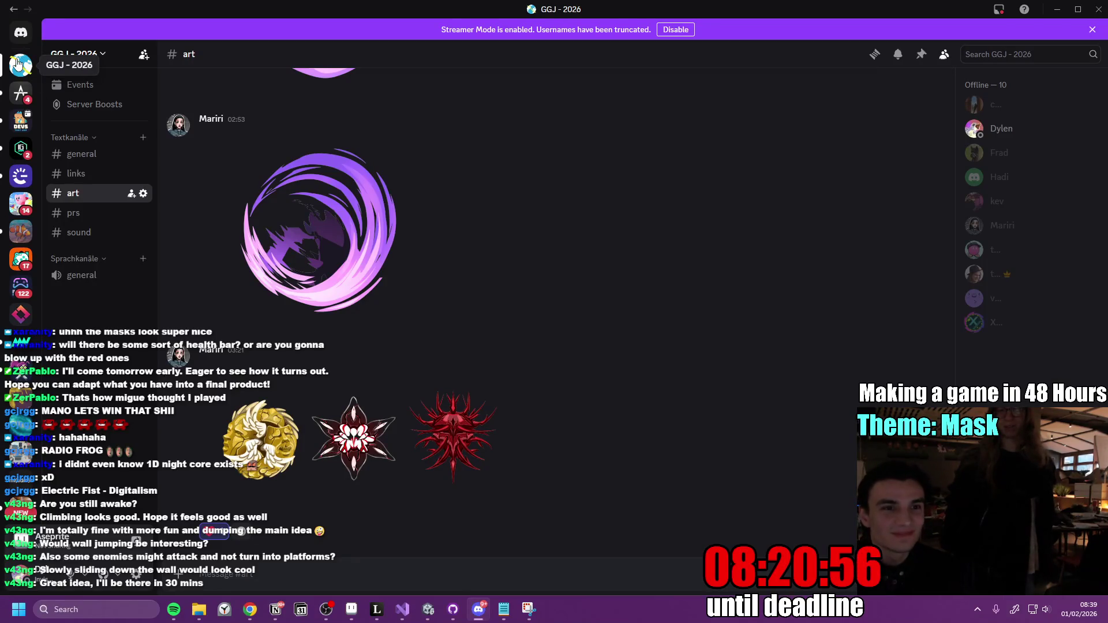
{"action": "scroll", "coordinate": [376, 298], "scroll_direction": "up", "scroll_amount": 5}
{"action": "scroll", "coordinate": [314, 288], "scroll_direction": "down", "scroll_amount": 5}
{"action": "scroll", "coordinate": [302, 281], "scroll_direction": "up", "scroll_amount": 10}
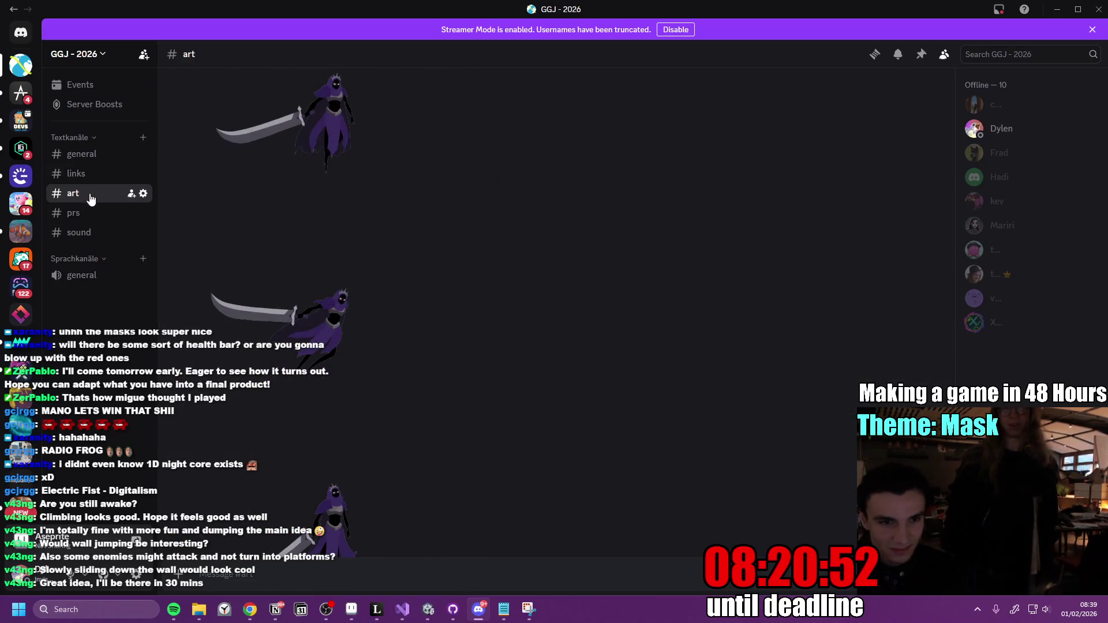
{"action": "left_click", "coordinate": [81, 154]}
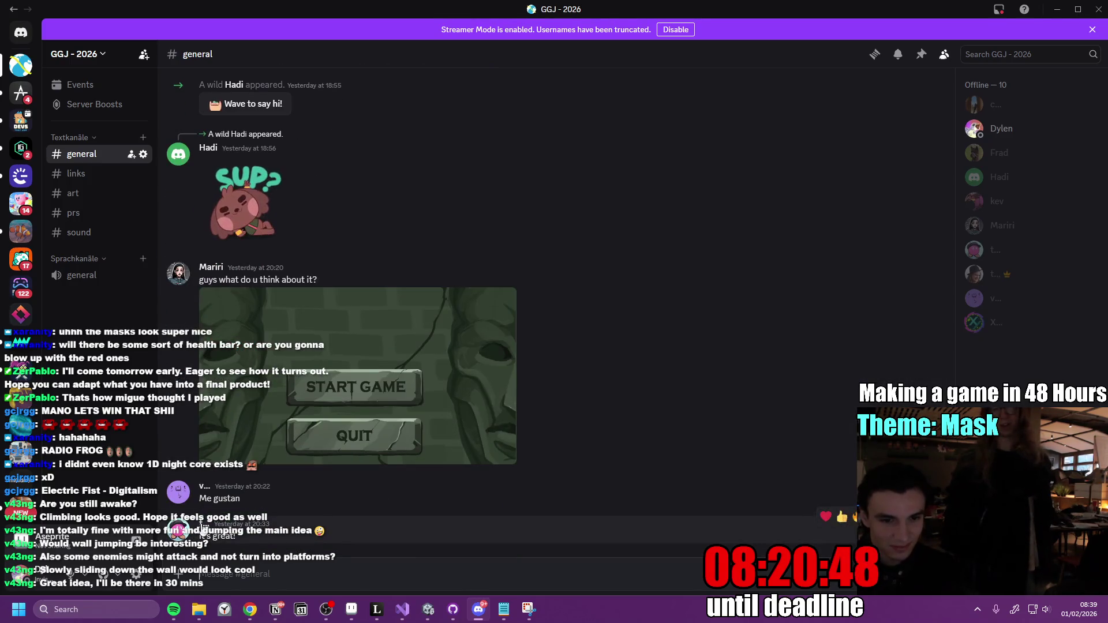
{"action": "left_click", "coordinate": [194, 525]}
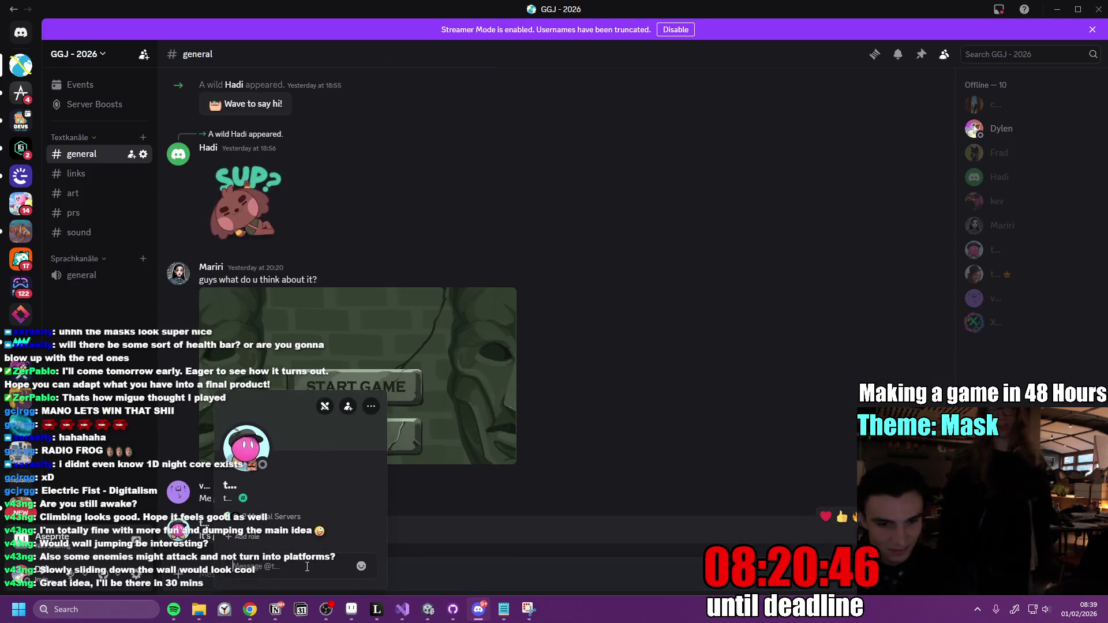
Paste and send the game screenshot in the teammate's DM, then minimize Discord.
{"action": "key", "text": "ctrl+v"}
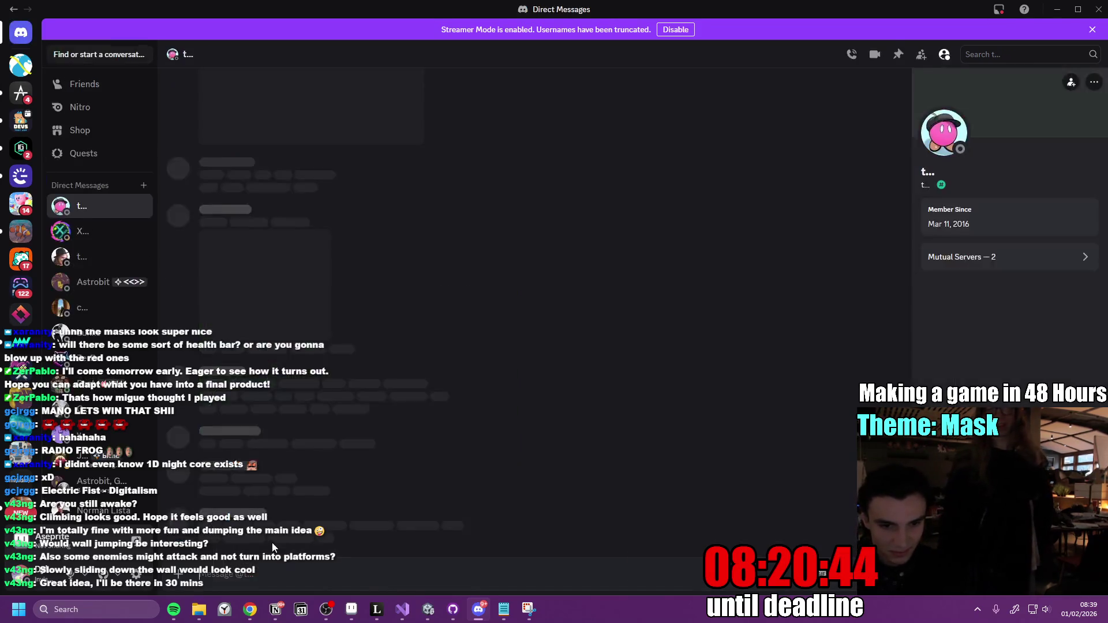
{"action": "key", "text": "Return"}
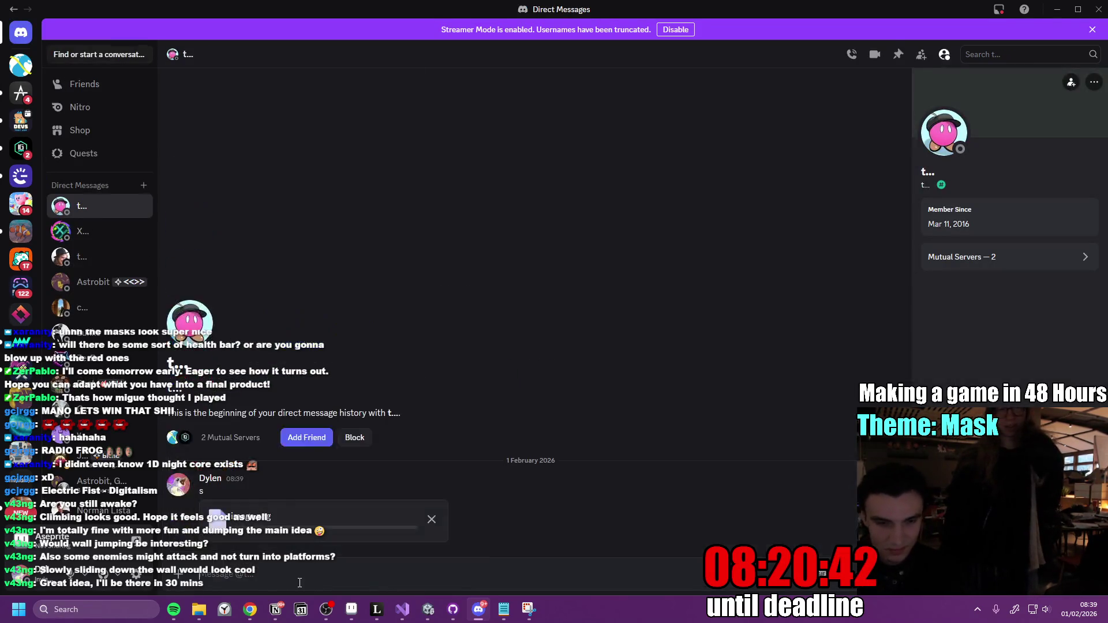
{"action": "left_click", "coordinate": [306, 309]}
{"action": "left_click", "coordinate": [1054, 10]}
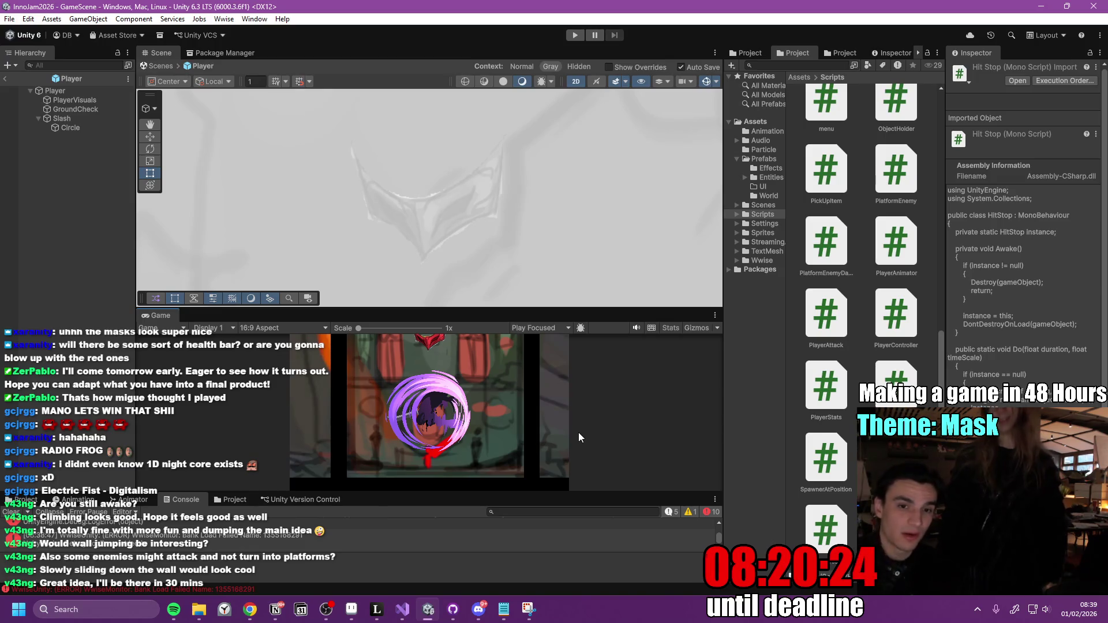
Drag the panel splitters to resize the project browser and folder tree and widen the Scene/Game views.
{"action": "mouse_move", "coordinate": [722, 356]}
{"action": "left_mouse_down"}
{"action": "mouse_move", "coordinate": [742, 356]}
{"action": "mouse_move", "coordinate": [726, 355]}
{"action": "left_mouse_up"}
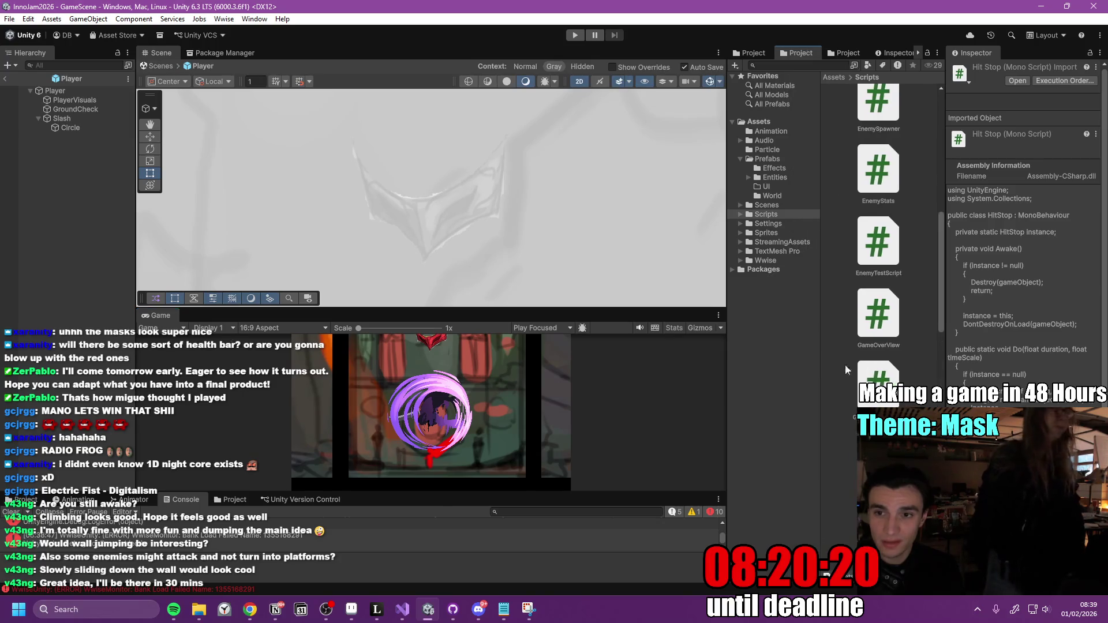
{"action": "left_click_drag", "start_coordinate": [945, 357], "coordinate": [974, 358]}
{"action": "mouse_move", "coordinate": [820, 359]}
{"action": "left_mouse_down"}
{"action": "mouse_move", "coordinate": [840, 354]}
{"action": "mouse_move", "coordinate": [817, 357]}
{"action": "left_mouse_up"}
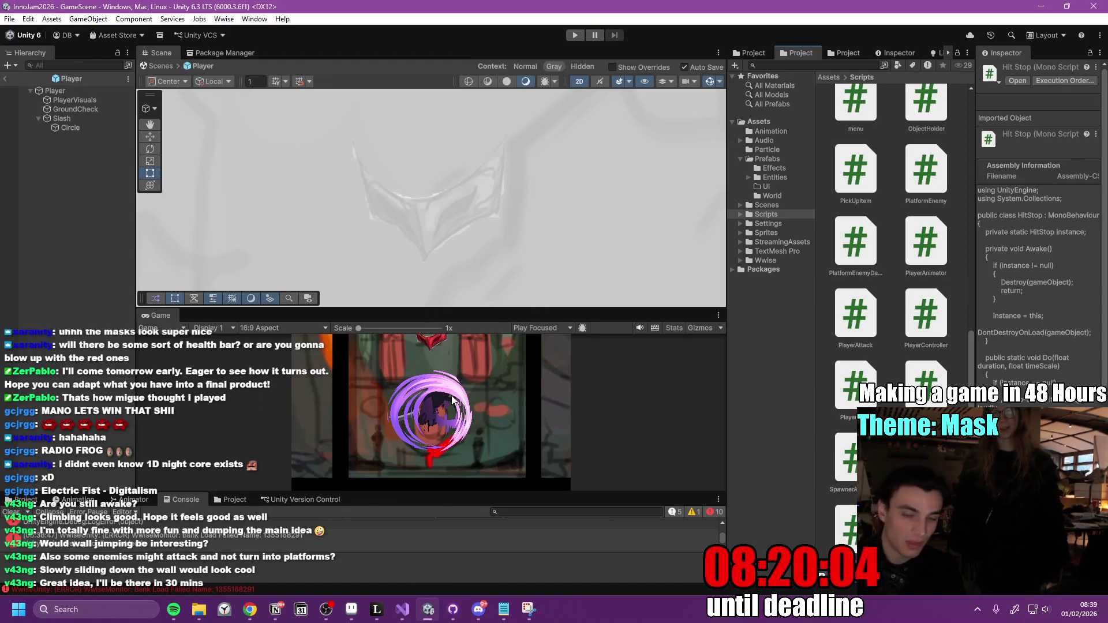
{"action": "left_click", "coordinate": [816, 334]}
{"action": "left_click_drag", "start_coordinate": [816, 333], "coordinate": [826, 340]}
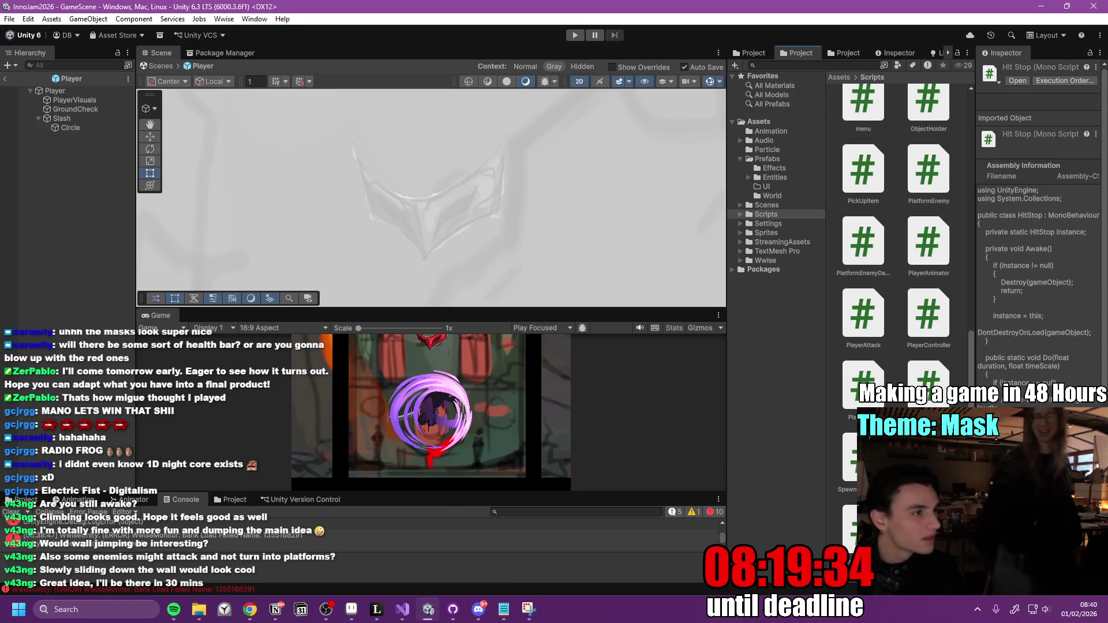
{"action": "key", "text": "alt+Tab"}
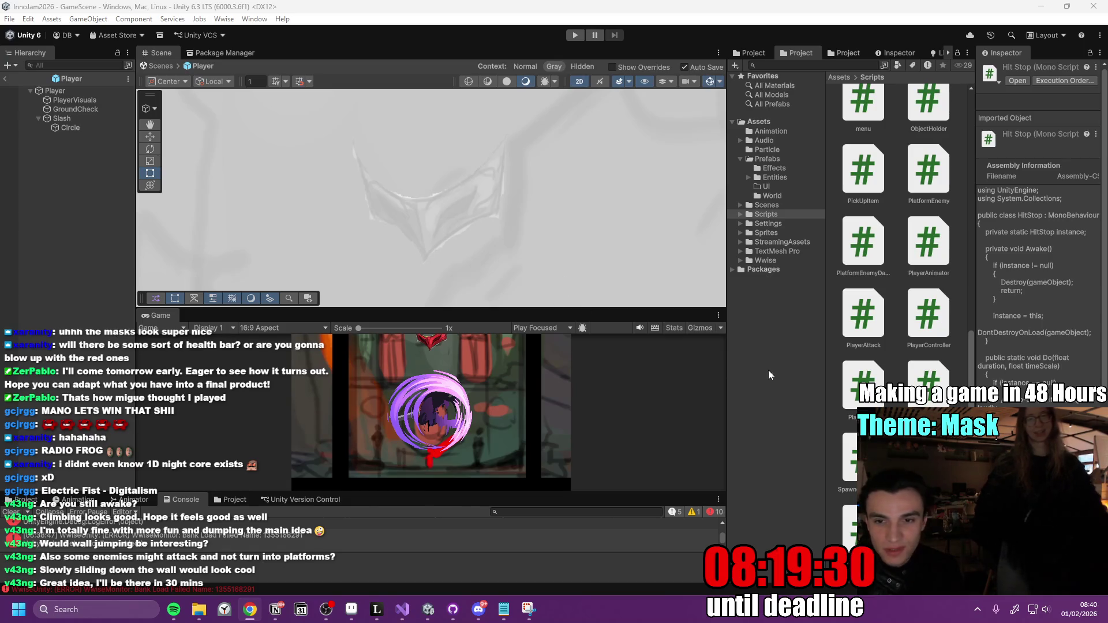
{"action": "left_click_drag", "start_coordinate": [727, 358], "coordinate": [772, 365]}
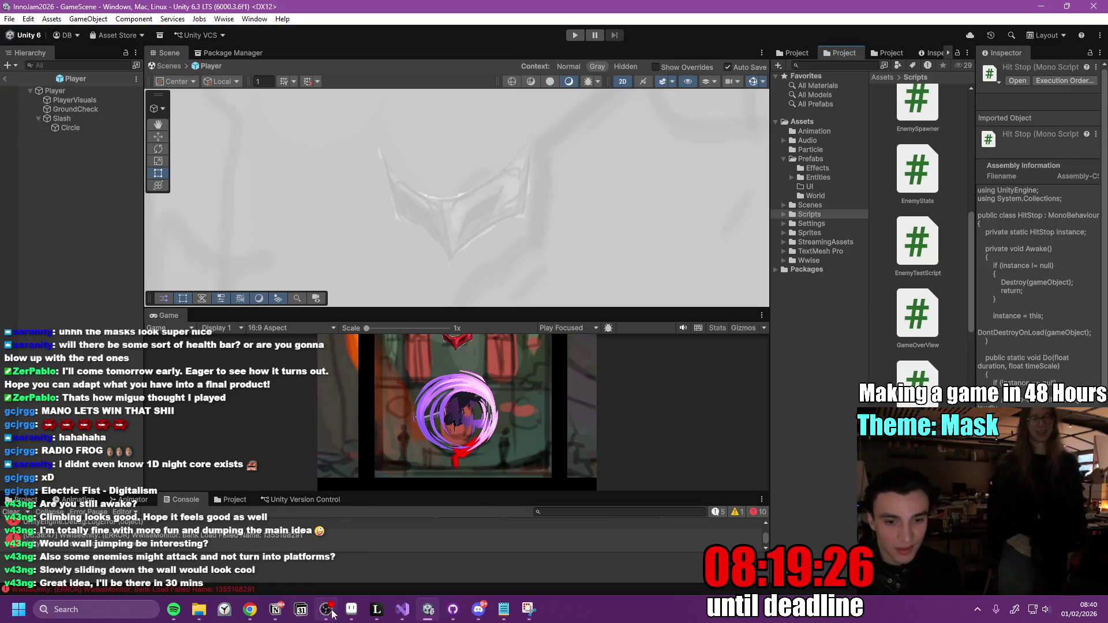
{"action": "left_click", "coordinate": [275, 608]}
Tick the Spawn Damage Particles checkbox on the Inno Games Jam to-do list.
{"action": "left_click", "coordinate": [503, 348]}
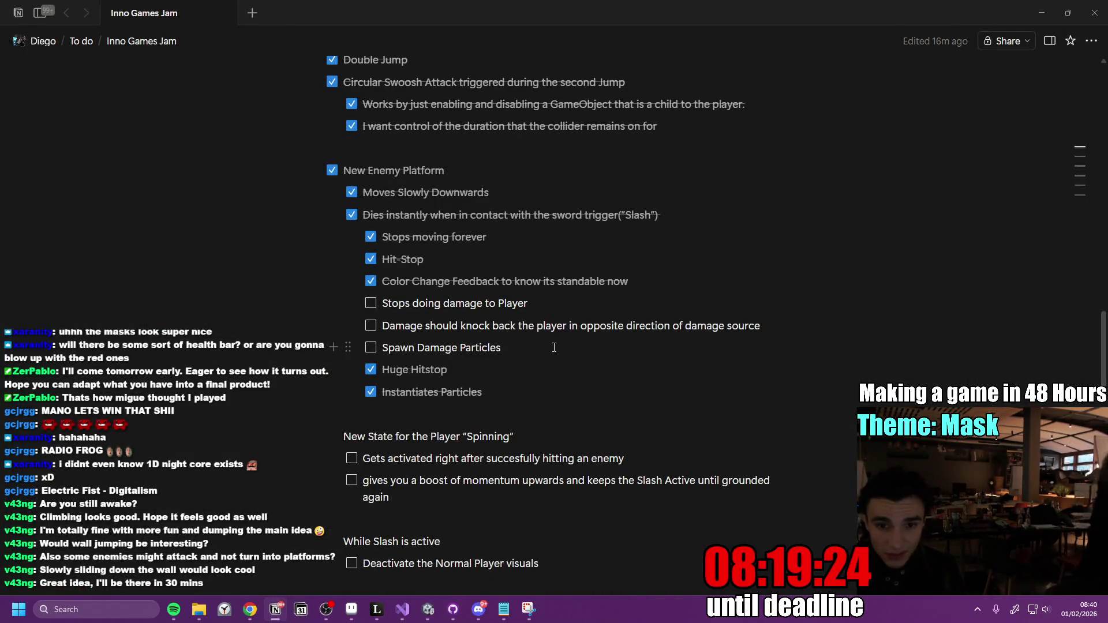
{"action": "left_click", "coordinate": [371, 348]}
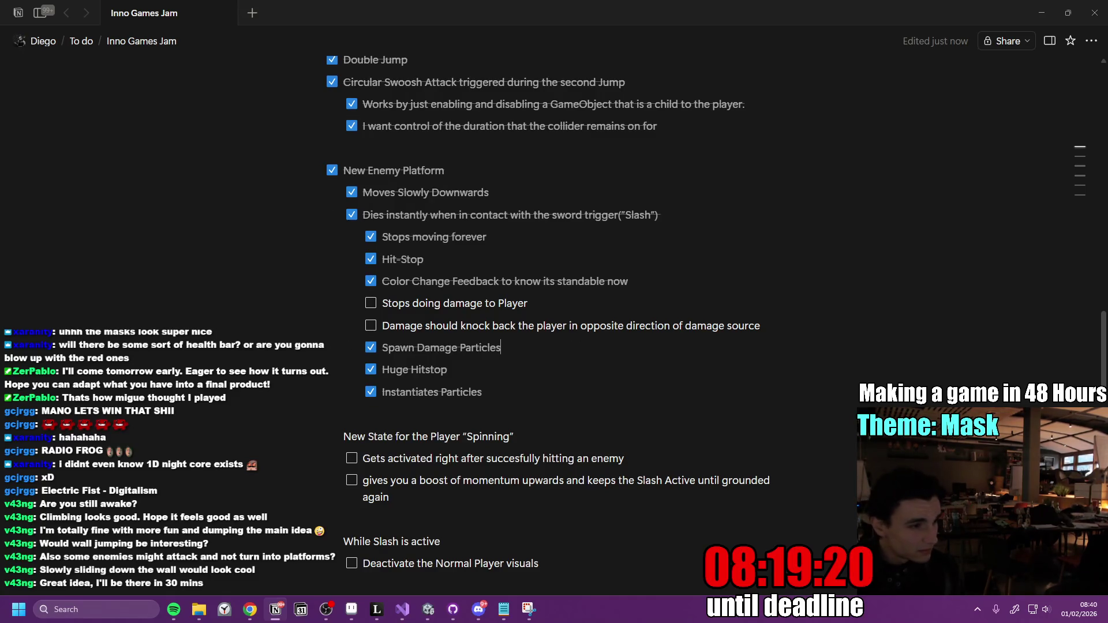
{"action": "key", "text": "alt+Tab"}
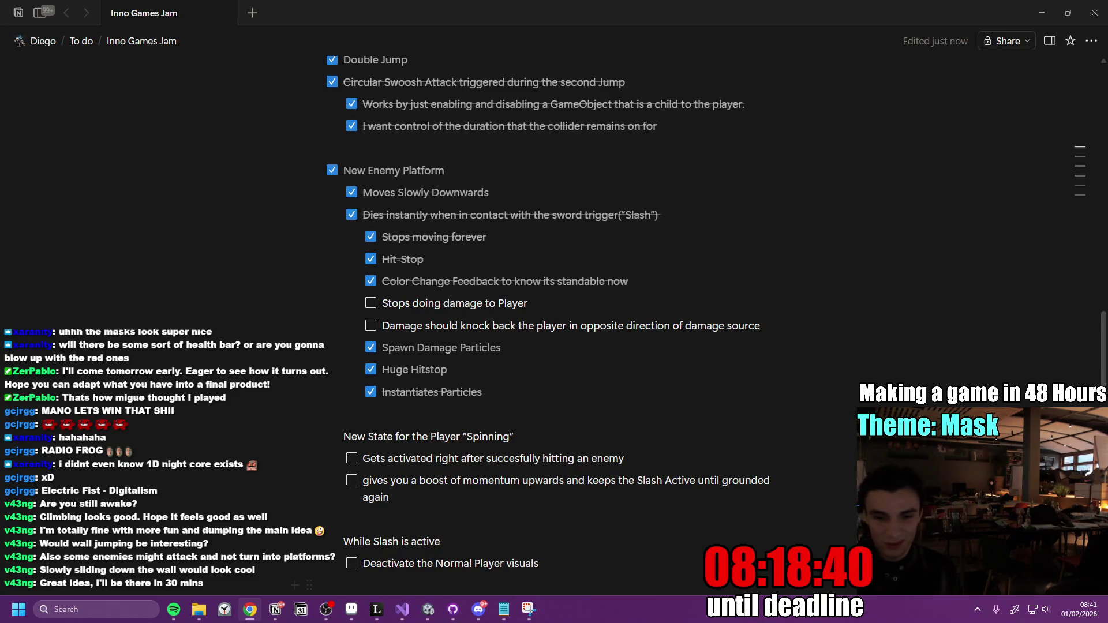
{"action": "left_click", "coordinate": [427, 609]}
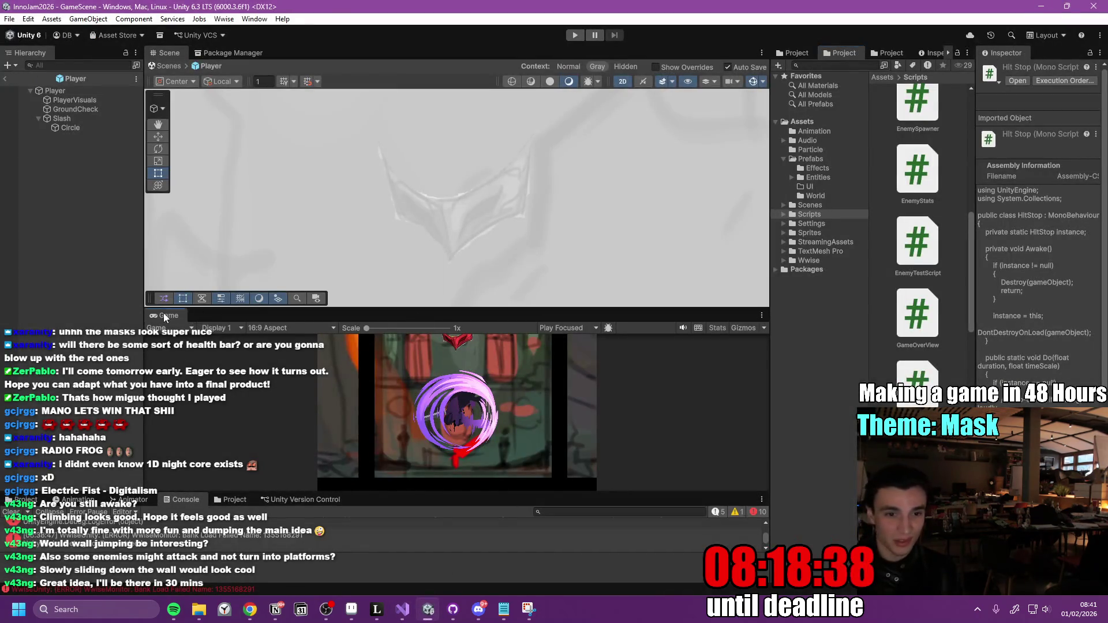
Maximise the Game view, enter Play mode, and dash the character back and forth with spin slashes.
{"action": "double_click", "coordinate": [165, 317]}
{"action": "left_click", "coordinate": [574, 35]}
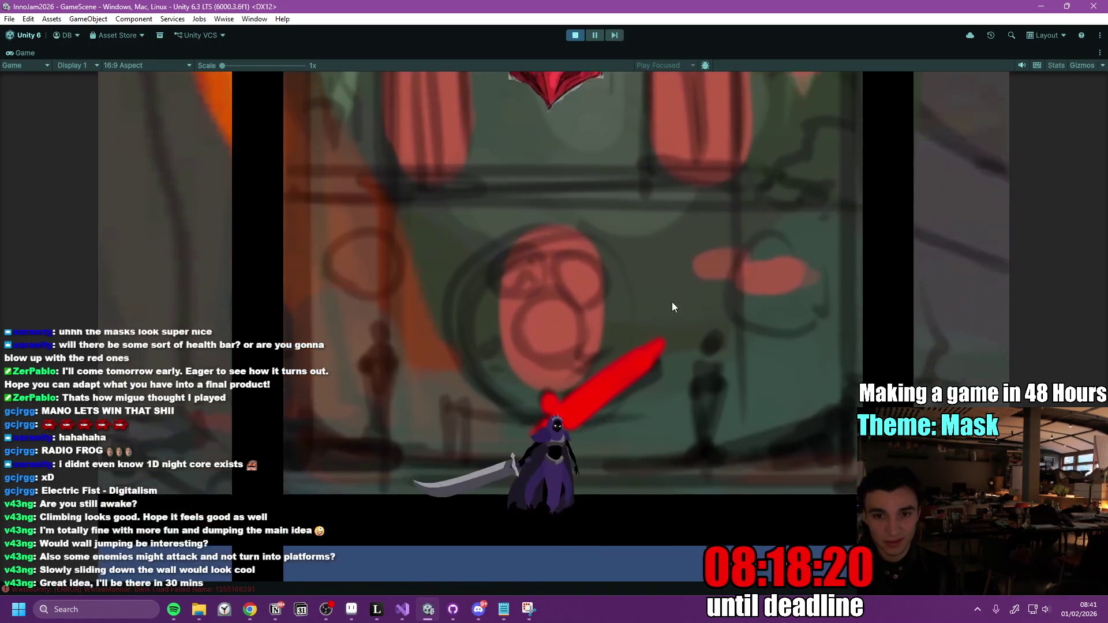
{"action": "left_click", "coordinate": [587, 318]}
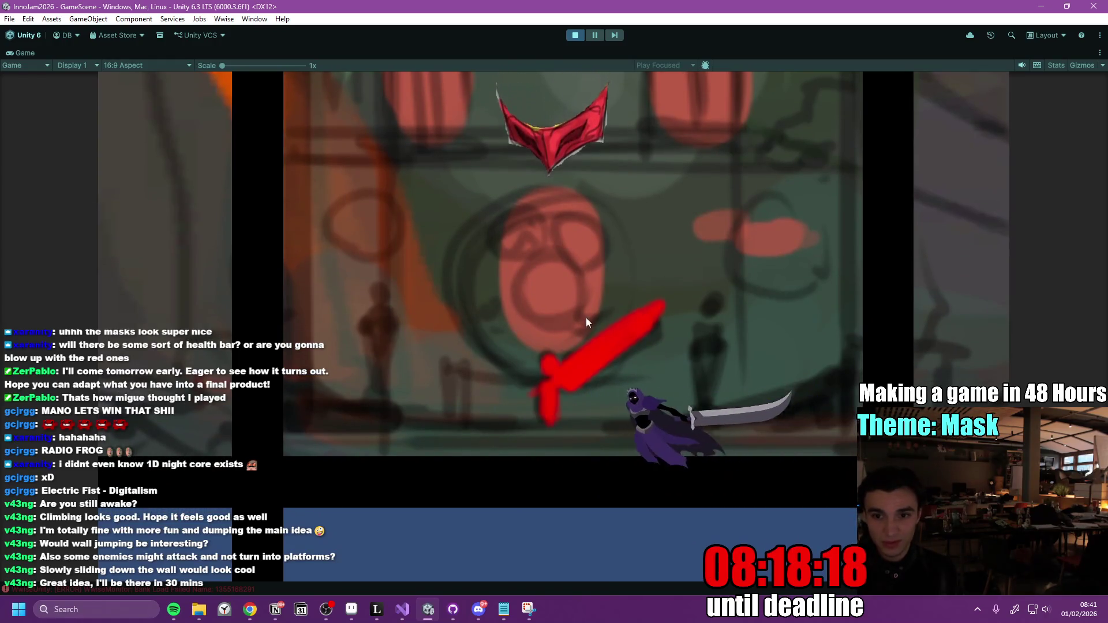
{"action": "left_click", "coordinate": [732, 314]}
{"action": "left_click", "coordinate": [710, 317]}
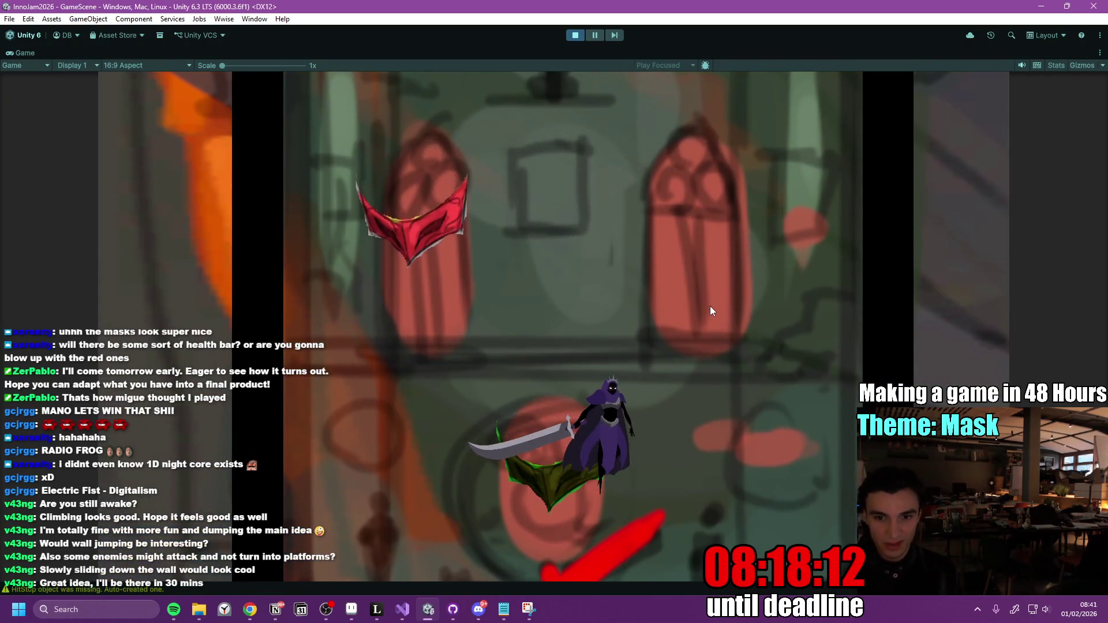
{"action": "left_click", "coordinate": [710, 306]}
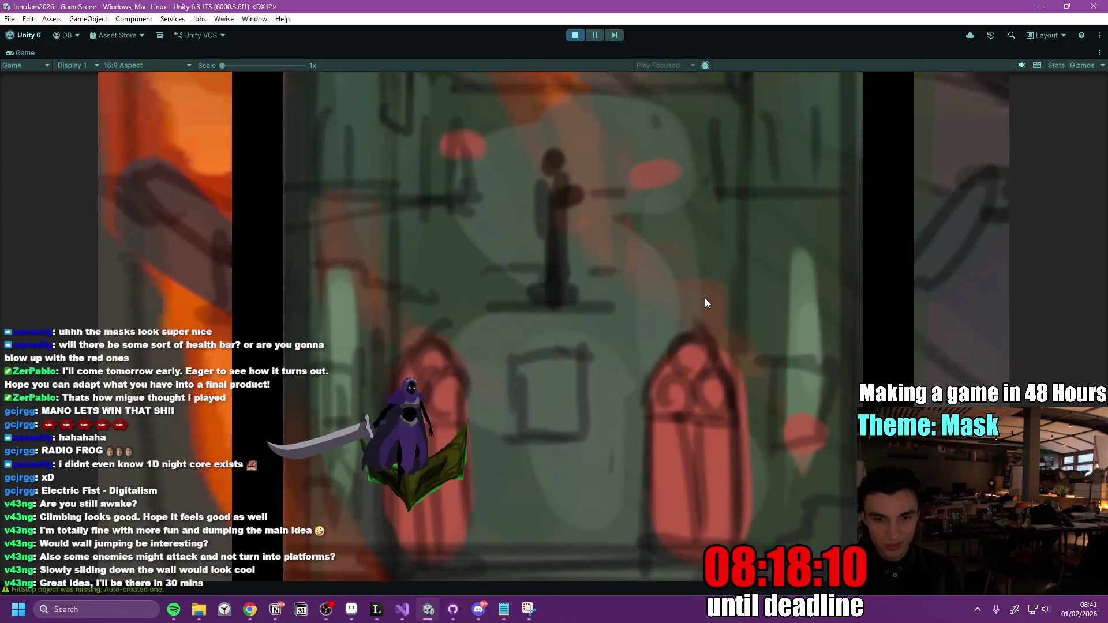
{"action": "left_click", "coordinate": [703, 315]}
{"action": "left_click", "coordinate": [705, 309]}
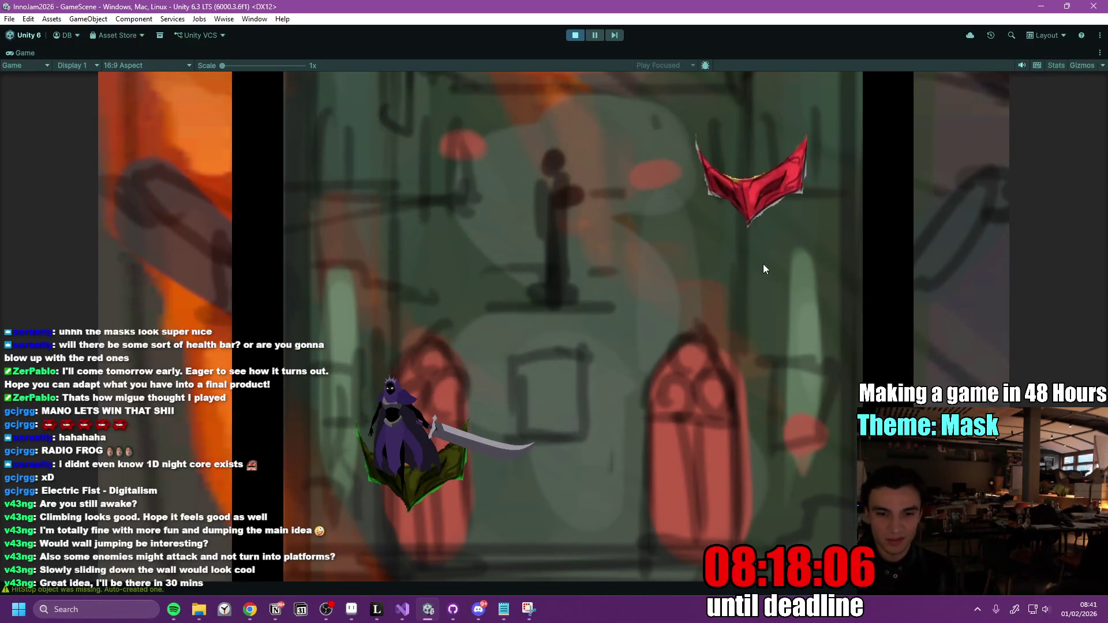
Steer the character left and right with spin slashes, then jump it up past the masks.
{"action": "key", "text": "a"}
{"action": "left_click", "coordinate": [769, 299]}
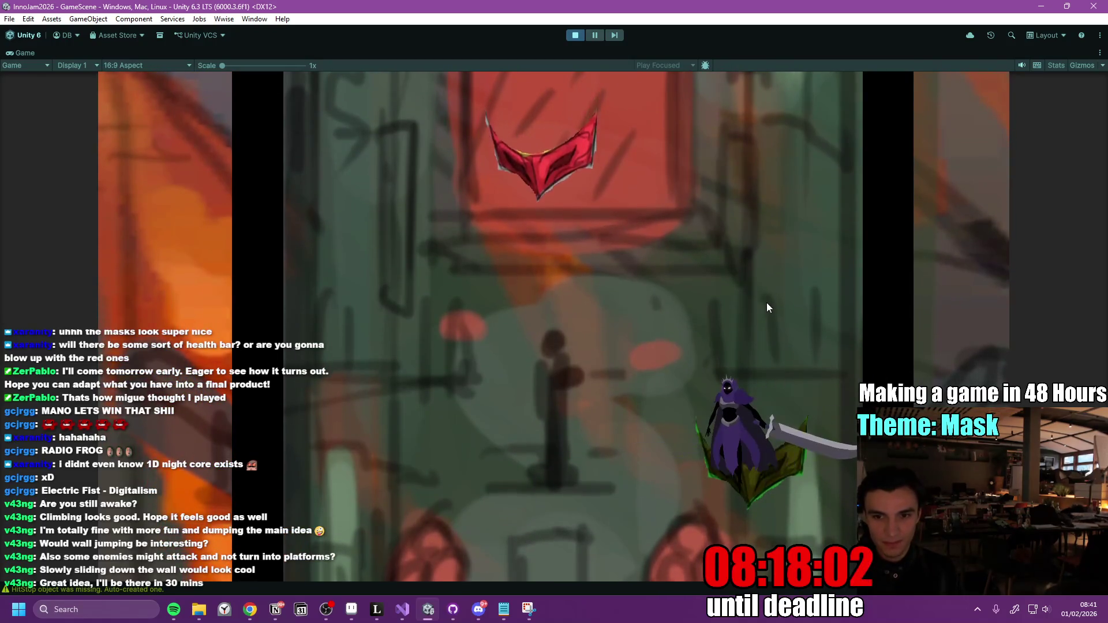
{"action": "key", "text": "a"}
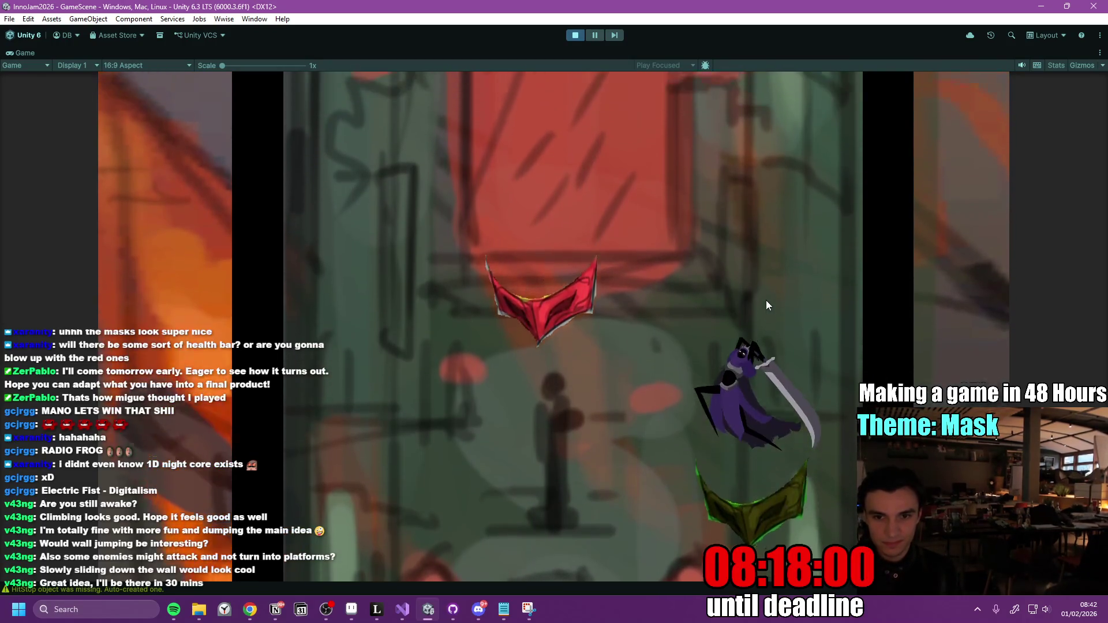
{"action": "left_click", "coordinate": [767, 300]}
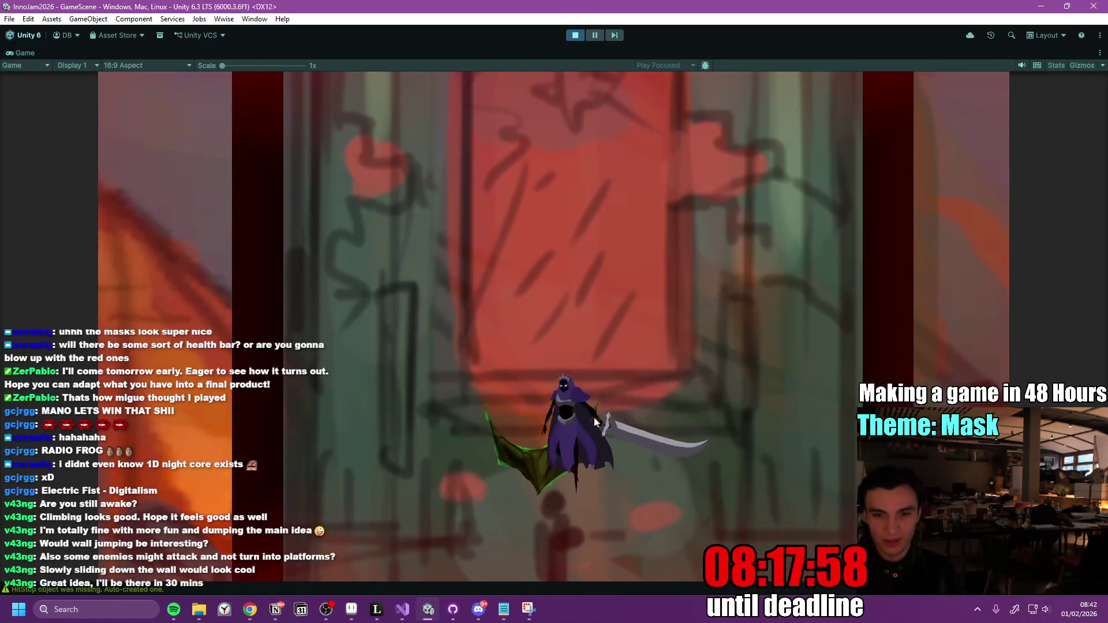
{"action": "key", "text": "d"}
{"action": "key", "text": "a"}
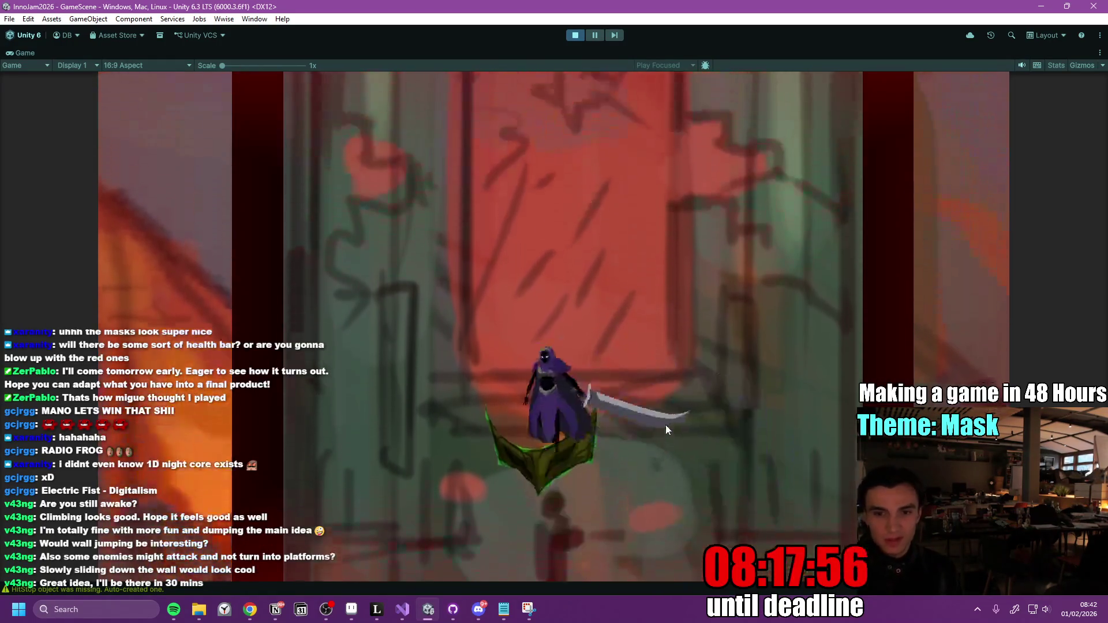
{"action": "key", "text": "d"}
{"action": "key", "text": "space"}
Jump and spin between the right and left mask platforms, then drop off to the right.
{"action": "key", "text": "a"}
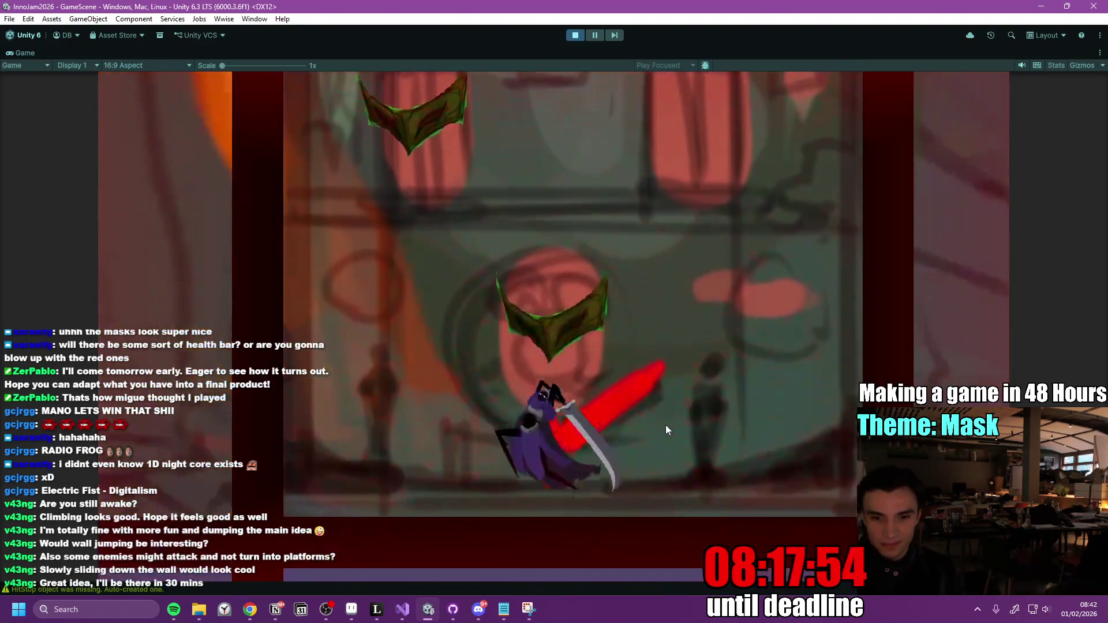
{"action": "key", "text": "space"}
{"action": "key", "text": "a"}
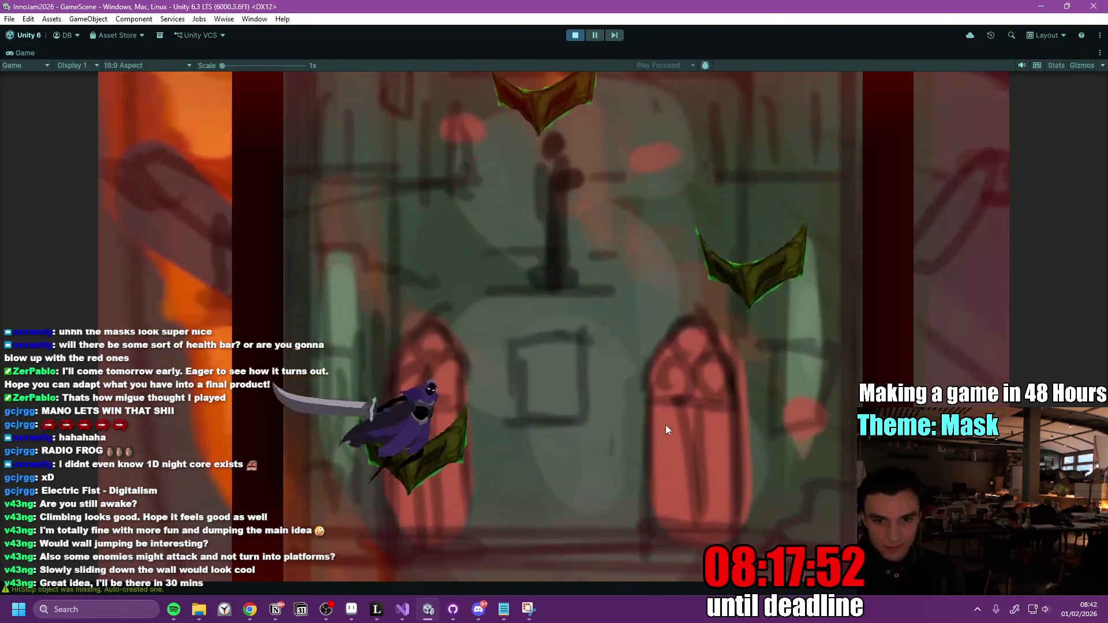
{"action": "key", "text": "d"}
{"action": "key", "text": "space"}
{"action": "key", "text": "a"}
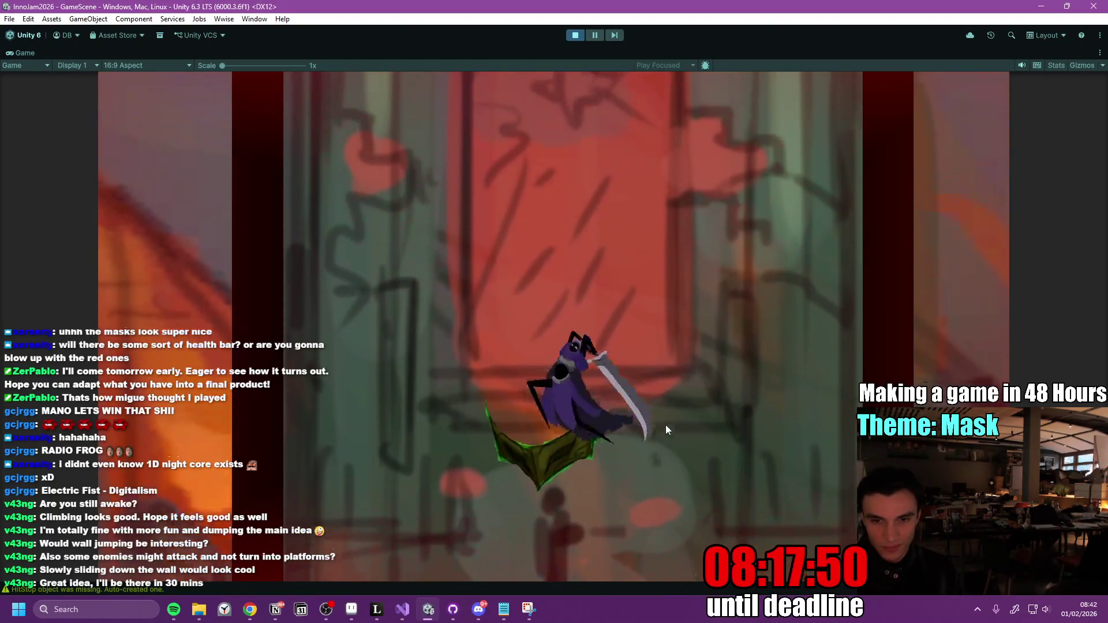
{"action": "key", "text": "space"}
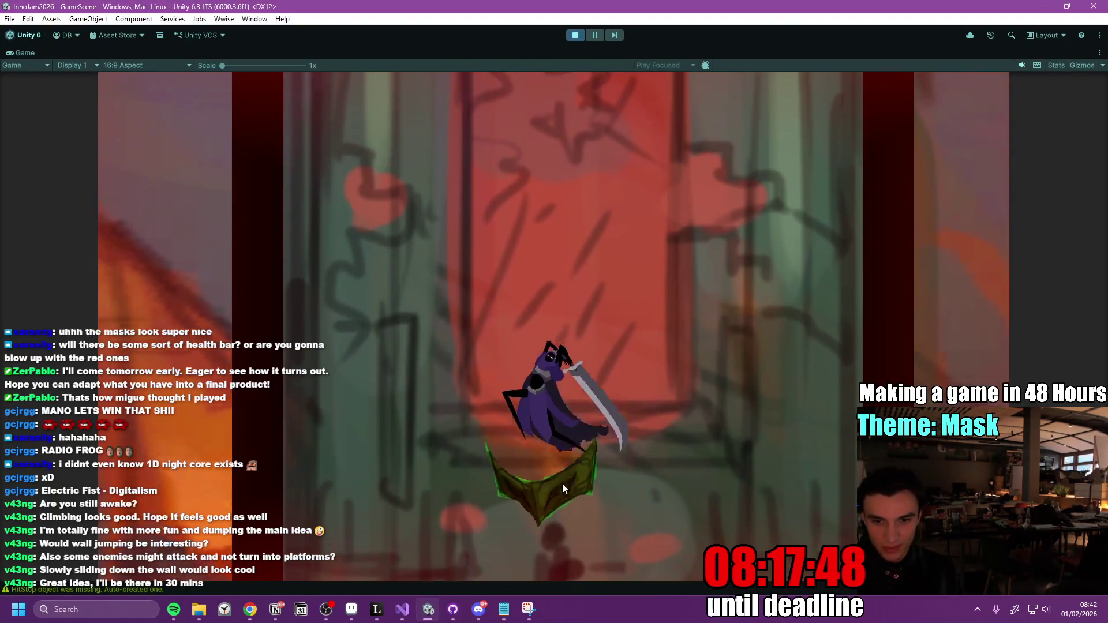
{"action": "key", "text": "d"}
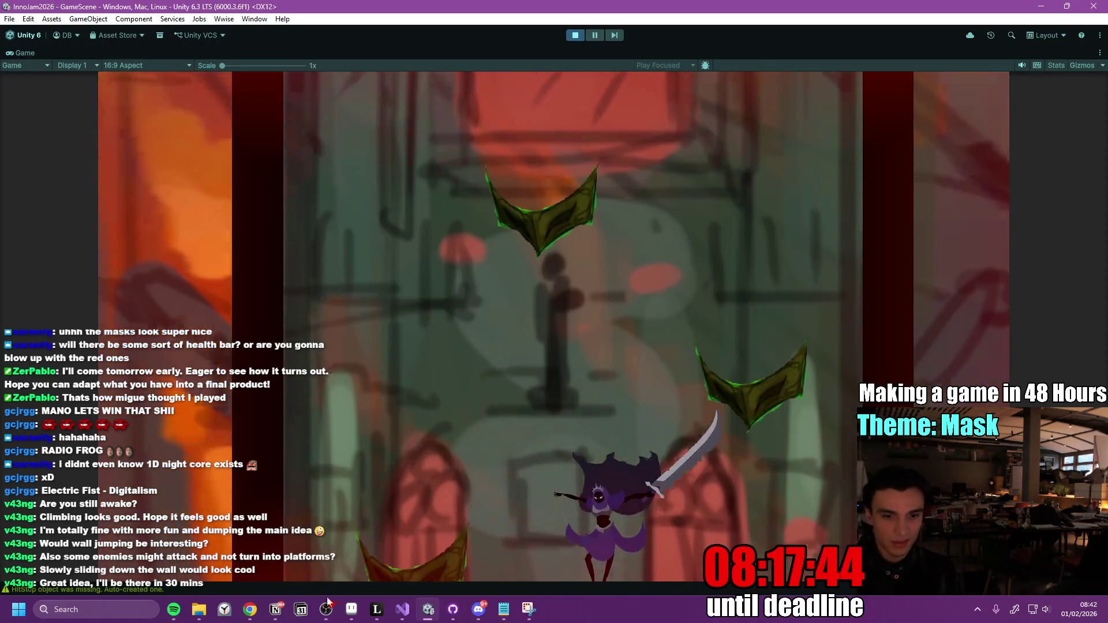
{"action": "key", "text": "alt+Tab"}
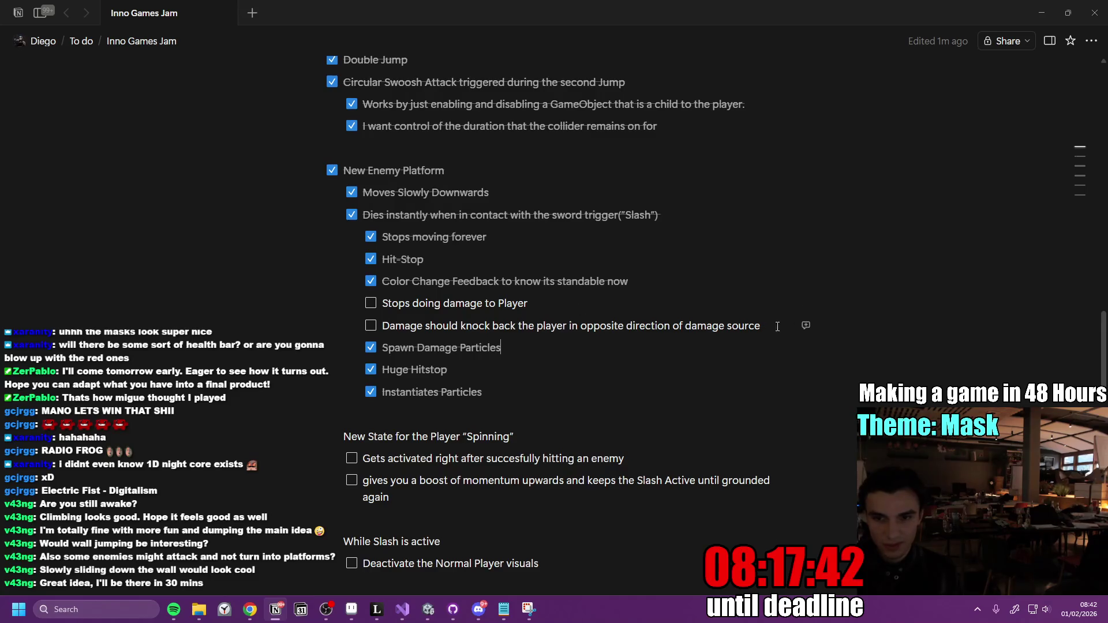
Add a new 'Make hitbox' to-do directly after the knock-back task.
{"action": "left_click", "coordinate": [779, 329]}
{"action": "key", "text": "Return"}
{"action": "type", "text": "Make hitbox"}
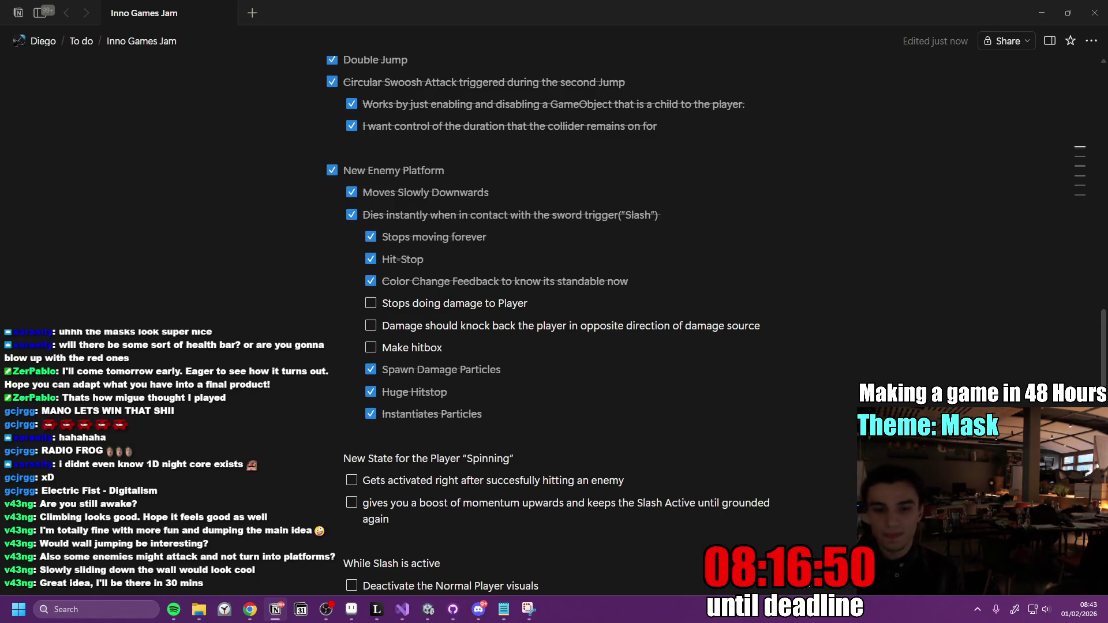
{"action": "left_click", "coordinate": [428, 609]}
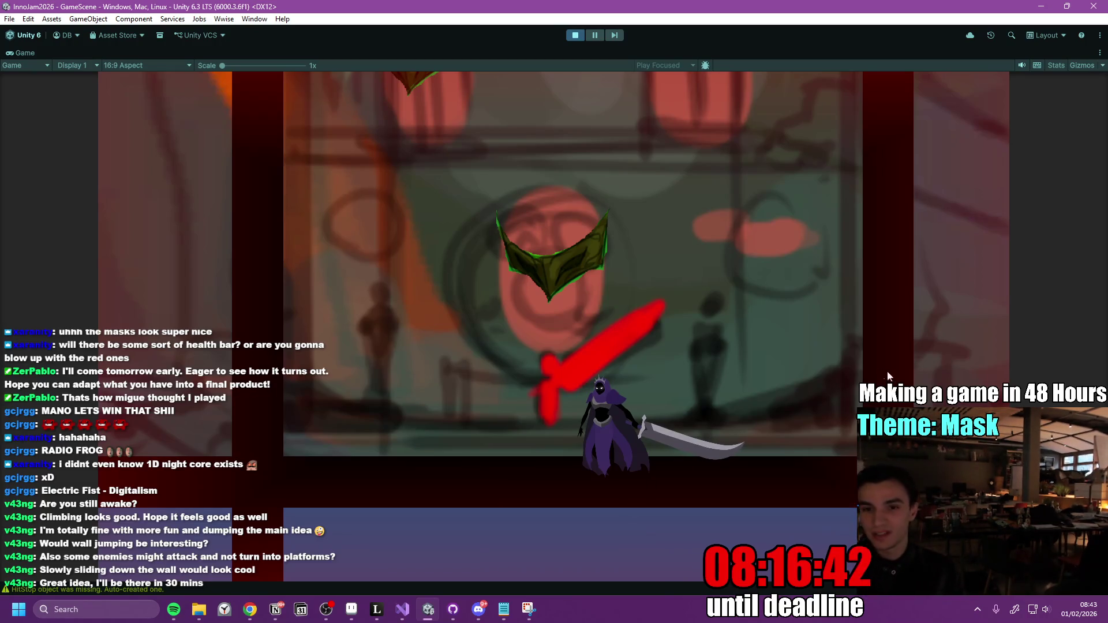
{"action": "left_click", "coordinate": [729, 385]}
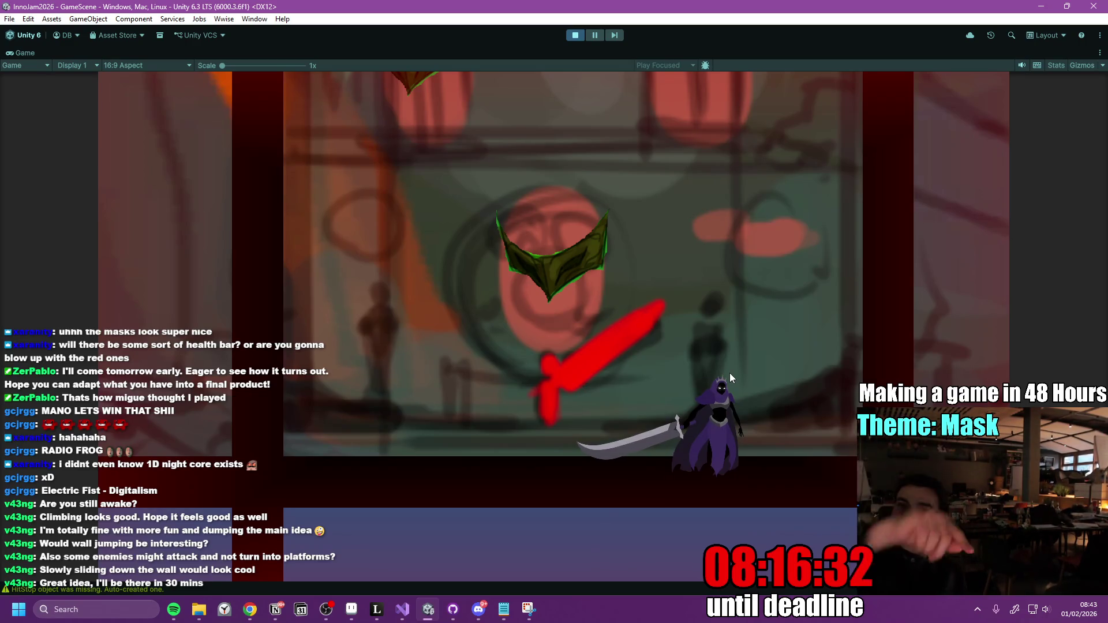
{"action": "key", "text": "space"}
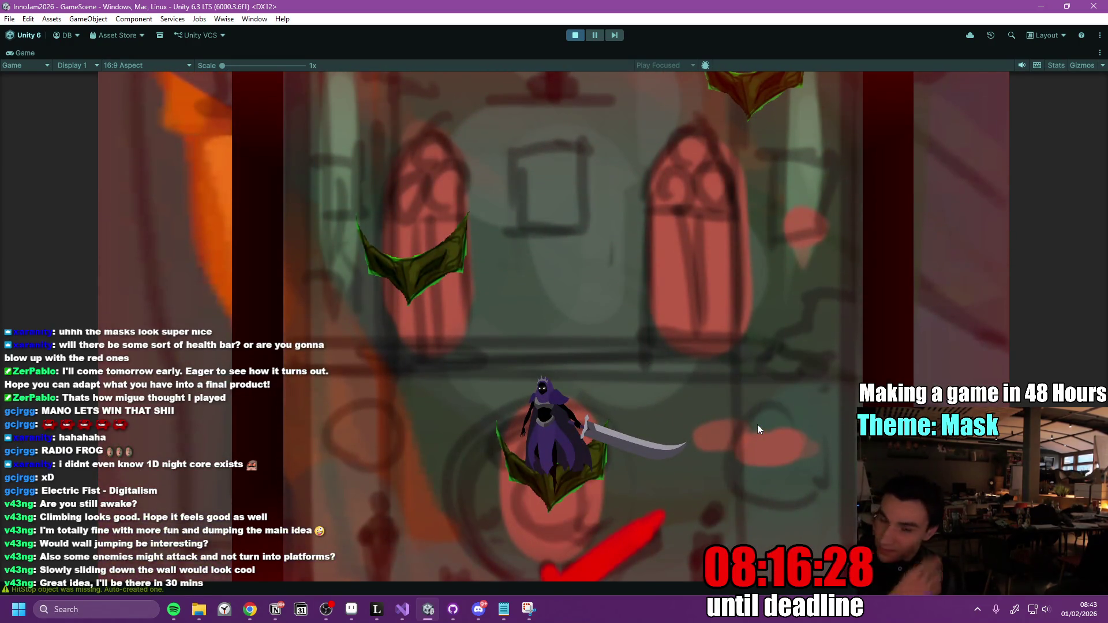
{"action": "key", "text": "a"}
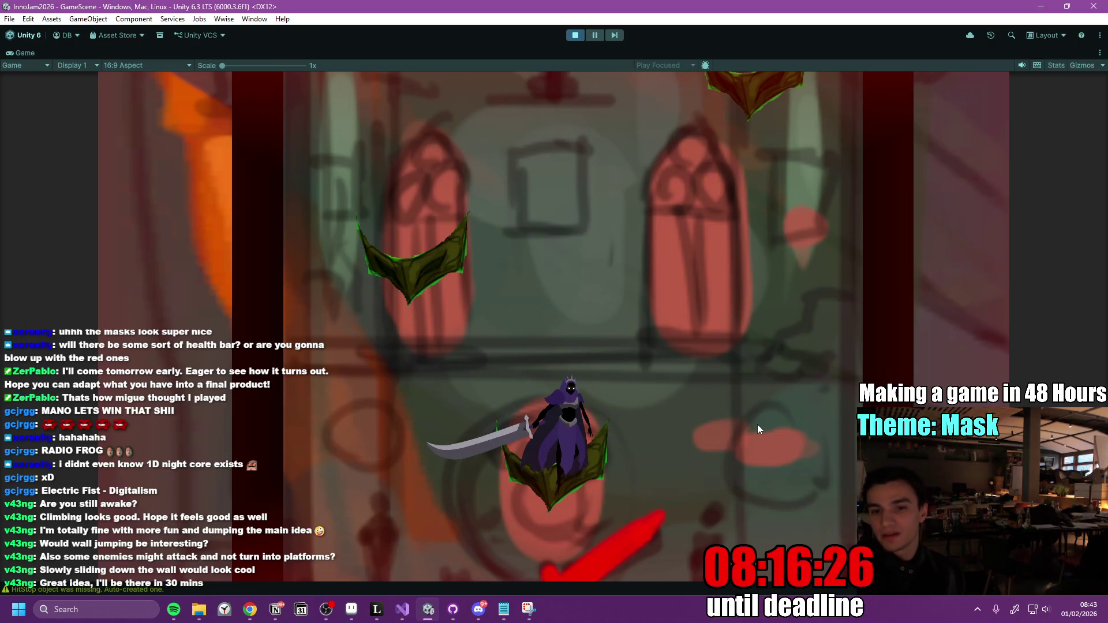
{"action": "key", "text": "space"}
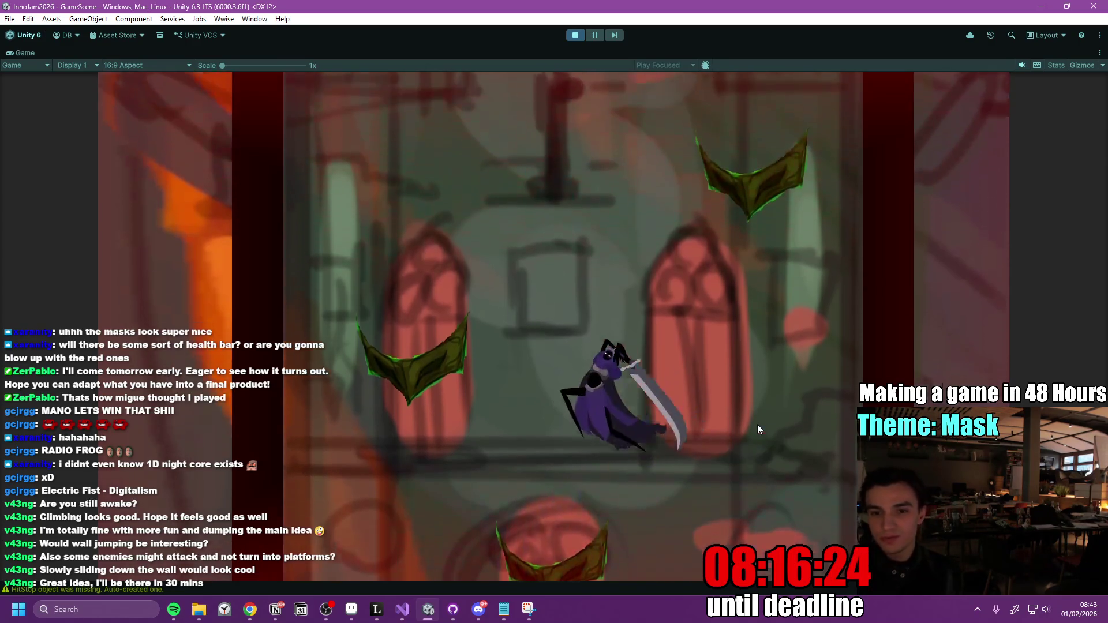
{"action": "key", "text": "a"}
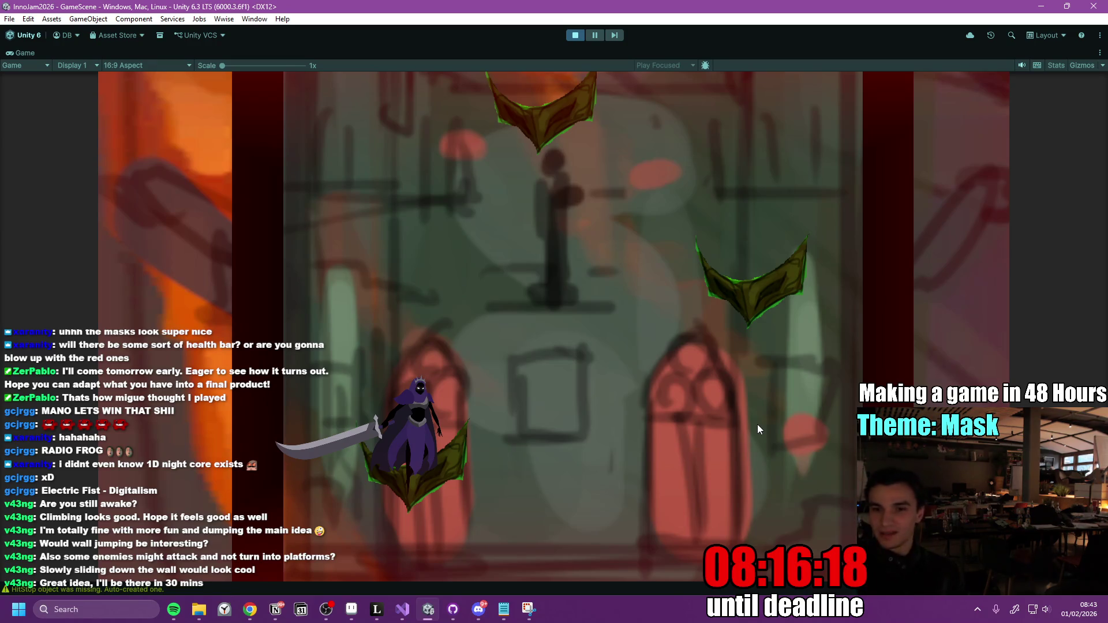
{"action": "key", "text": "space"}
{"action": "key", "text": "d"}
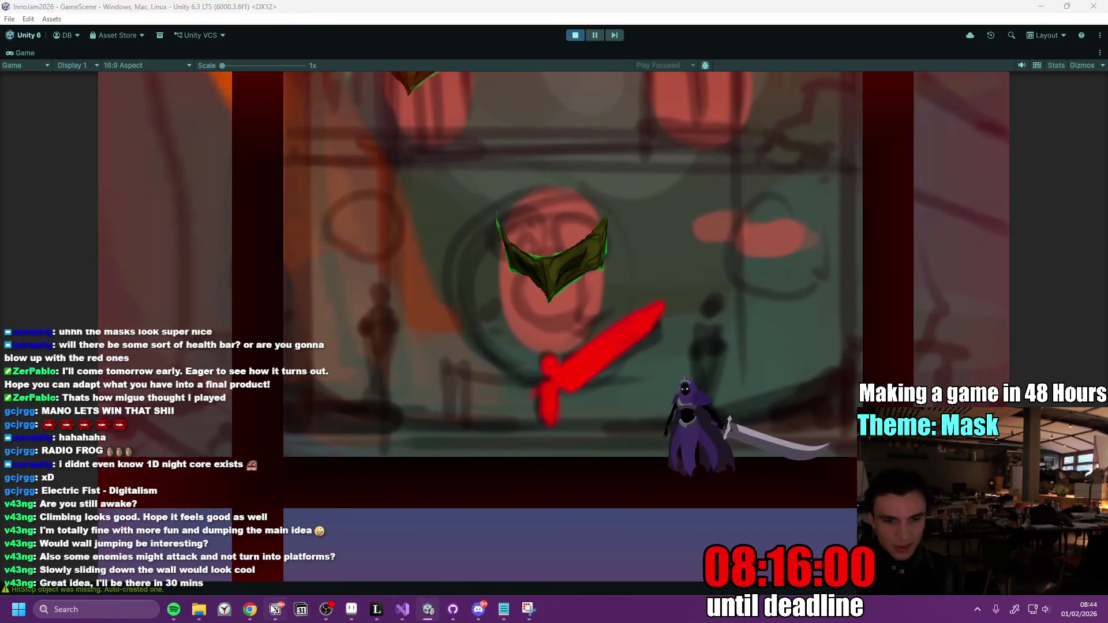
{"action": "key", "text": "alt+Tab"}
{"action": "key", "text": "Return"}
Type 'Jump feels super weak' as the new to-do under Make hitbox.
{"action": "type", "text": "Jump feels"}
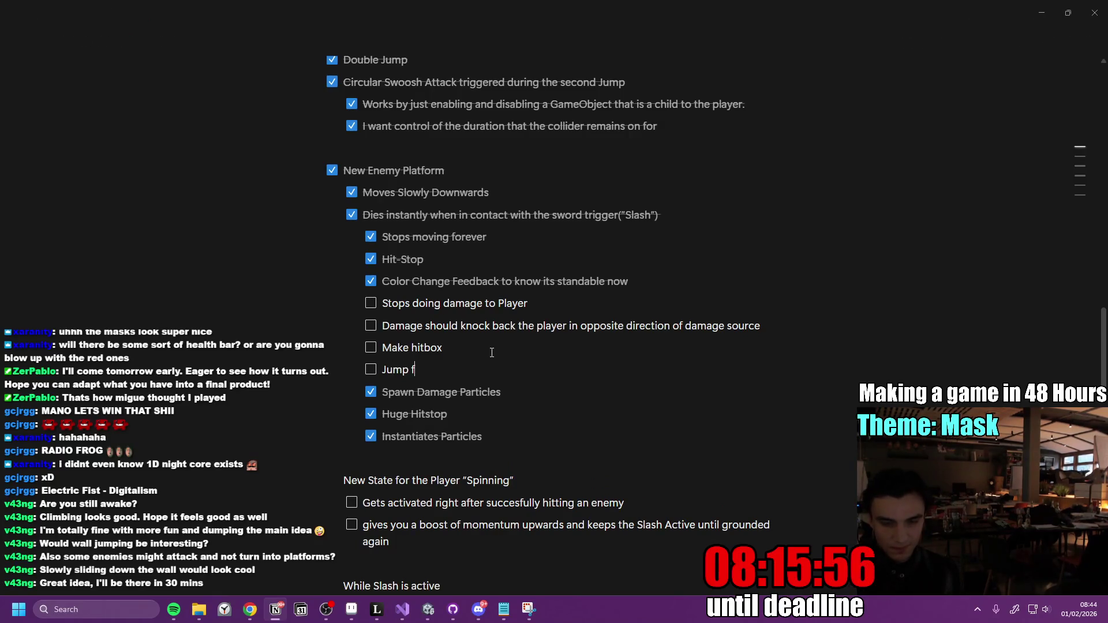
{"action": "type", "text": " super weak"}
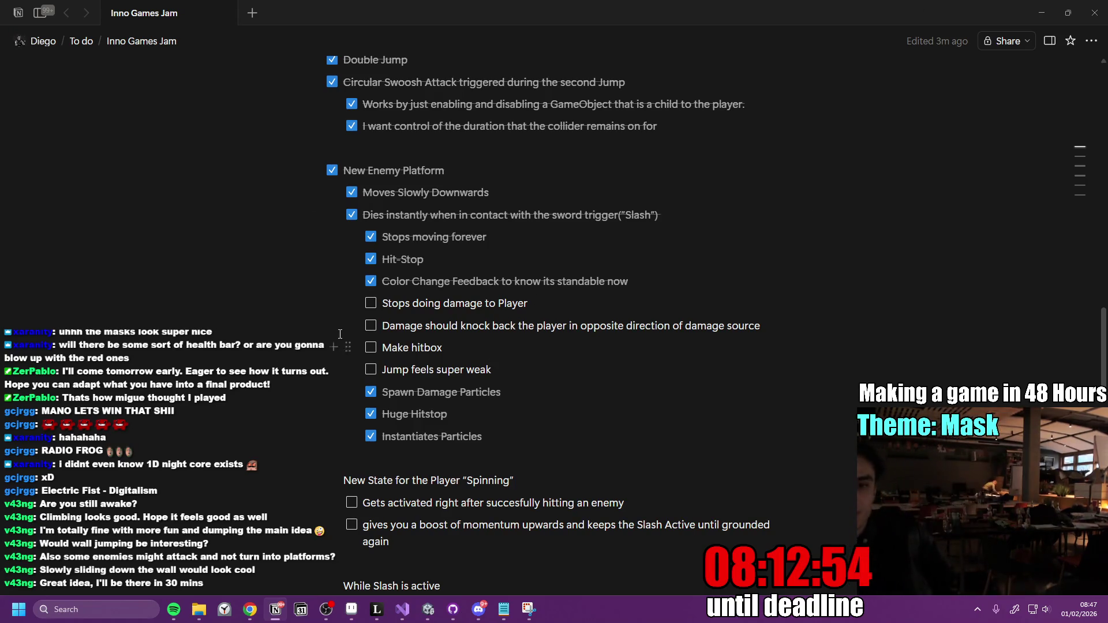
Check off 'Stops doing damage to Player' in the Notion Inno Games Jam checklist and return to Unity.
{"action": "left_click", "coordinate": [367, 306]}
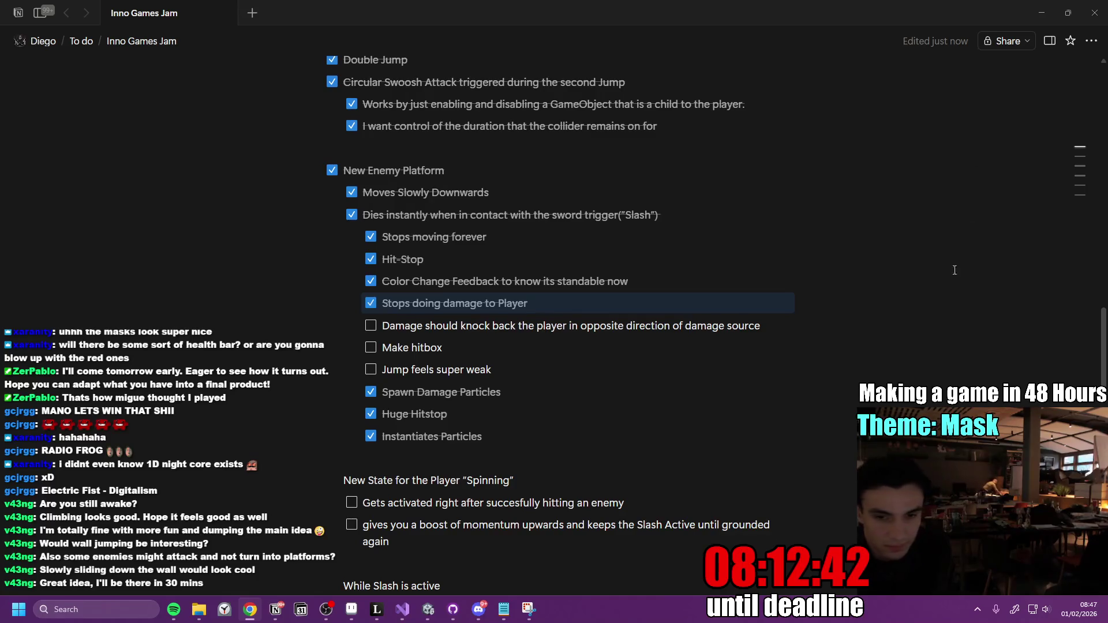
{"action": "left_click", "coordinate": [428, 609]}
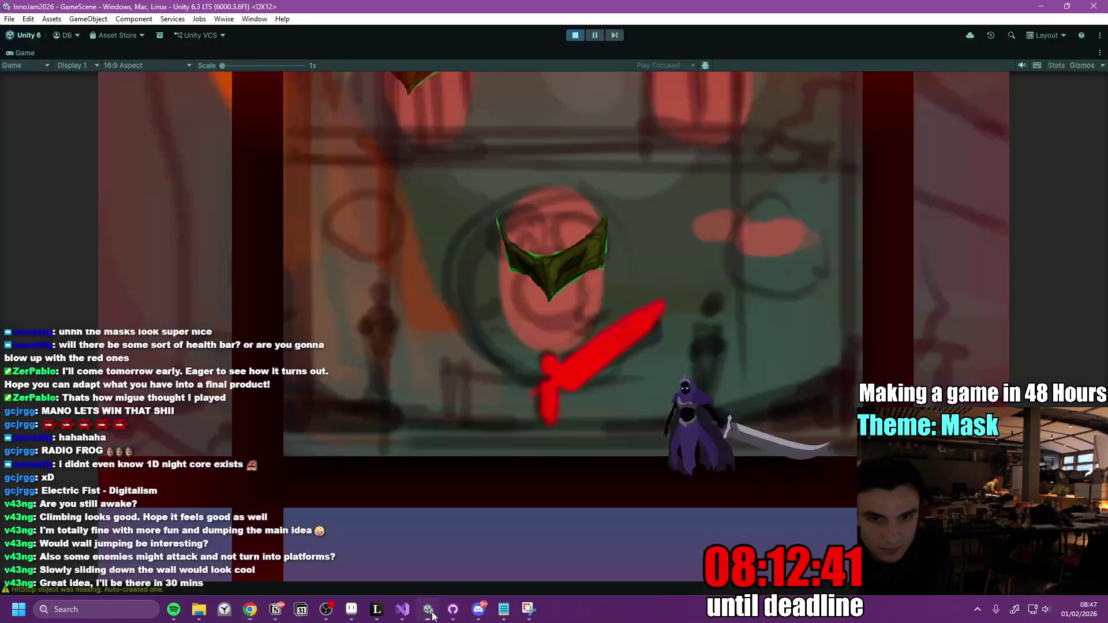
Exit Play mode in Unity and bring Visual Studio forward showing PlayerStats.cs.
{"action": "left_click", "coordinate": [580, 34]}
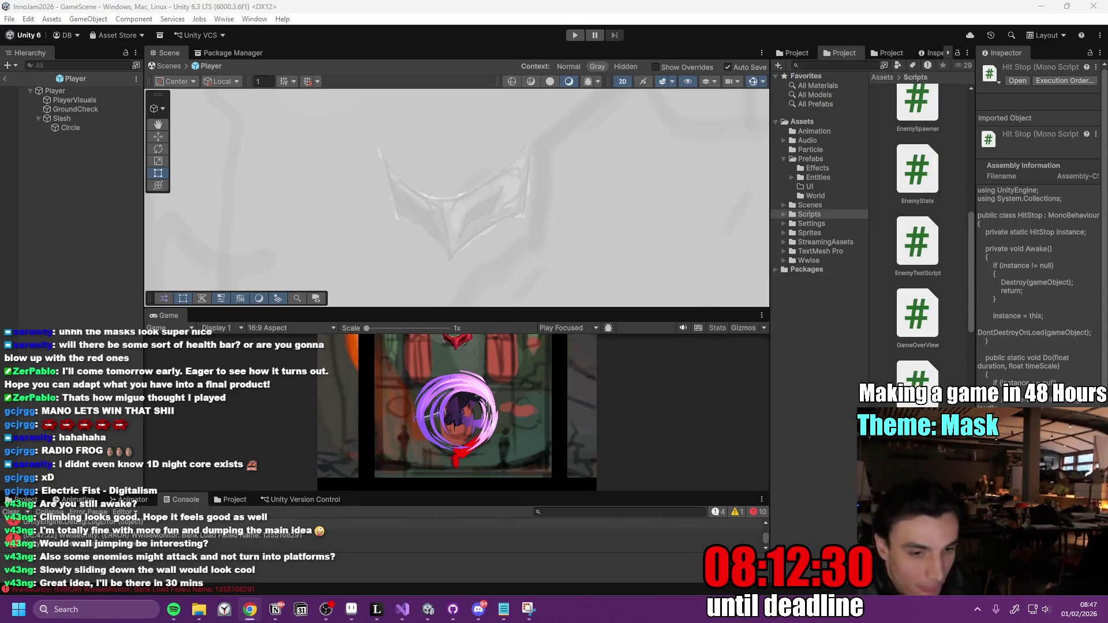
{"action": "key", "text": "alt+Tab"}
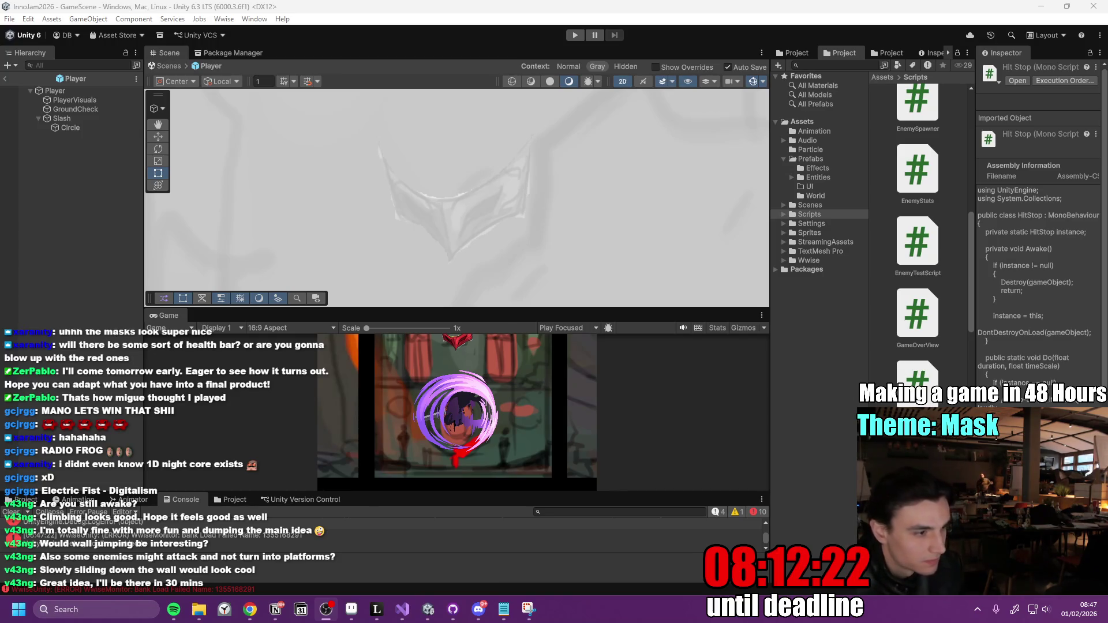
{"action": "key", "text": "alt+Tab"}
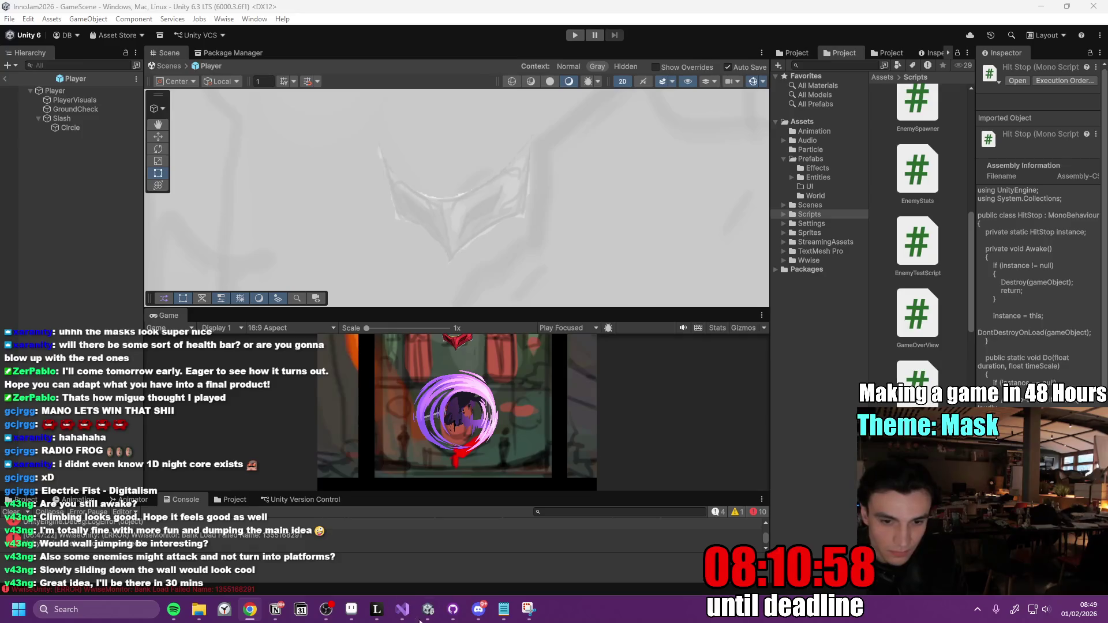
{"action": "left_click", "coordinate": [404, 610]}
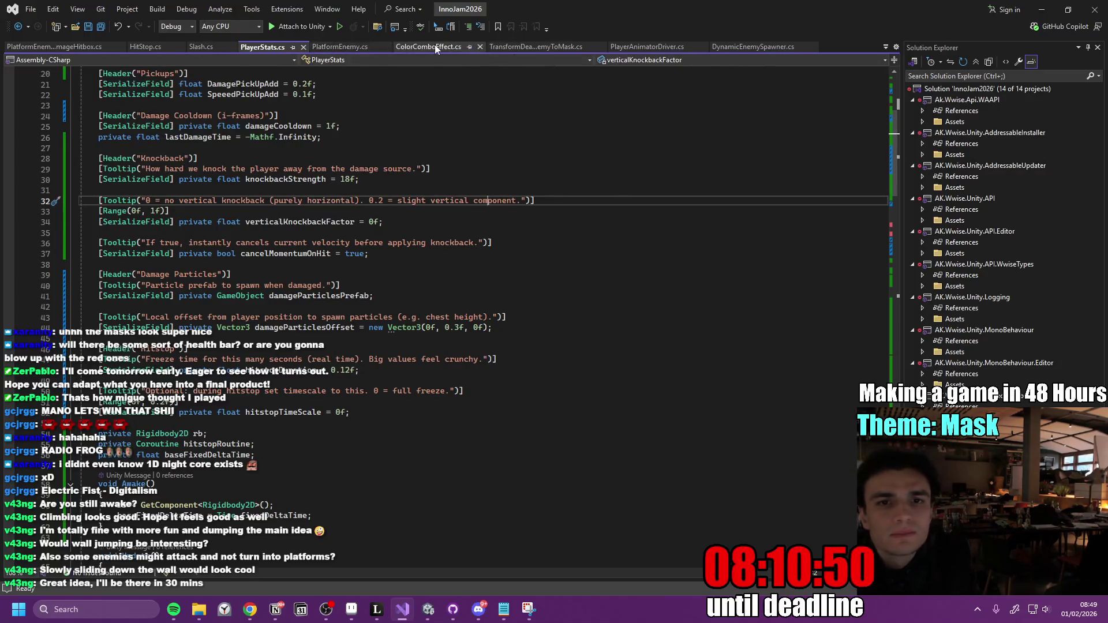
Close the ColorComboEffect, PlayerAttack and BecomeStaticAfterSeconds tabs and select all PlayerController.cs code.
{"action": "left_click", "coordinate": [480, 47]}
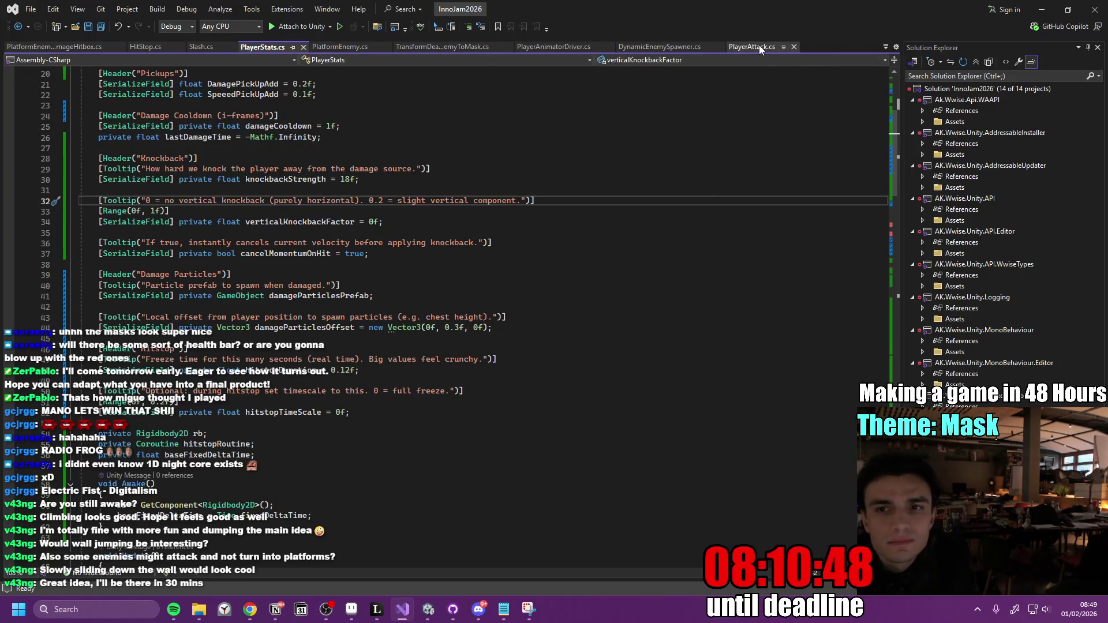
{"action": "left_click", "coordinate": [793, 47]}
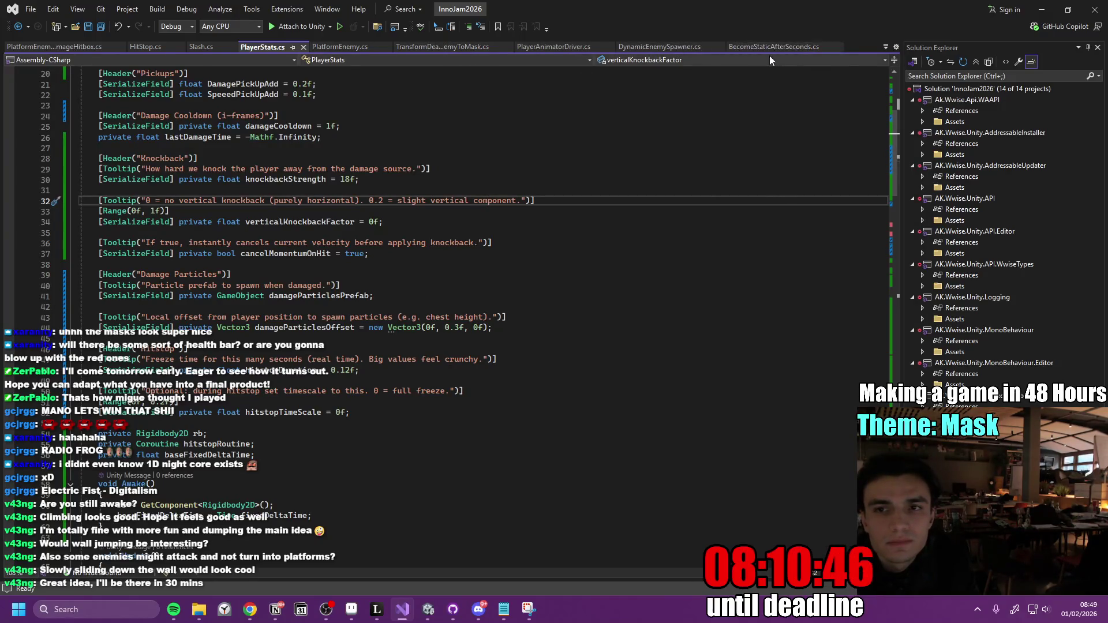
{"action": "left_click", "coordinate": [837, 48]}
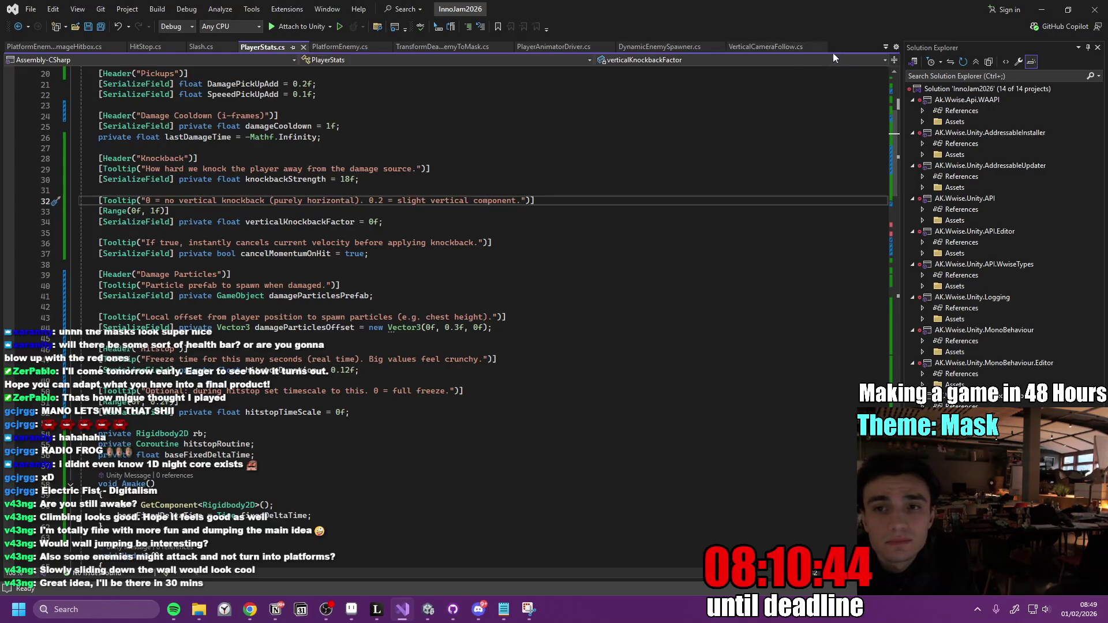
{"action": "left_click", "coordinate": [748, 46]}
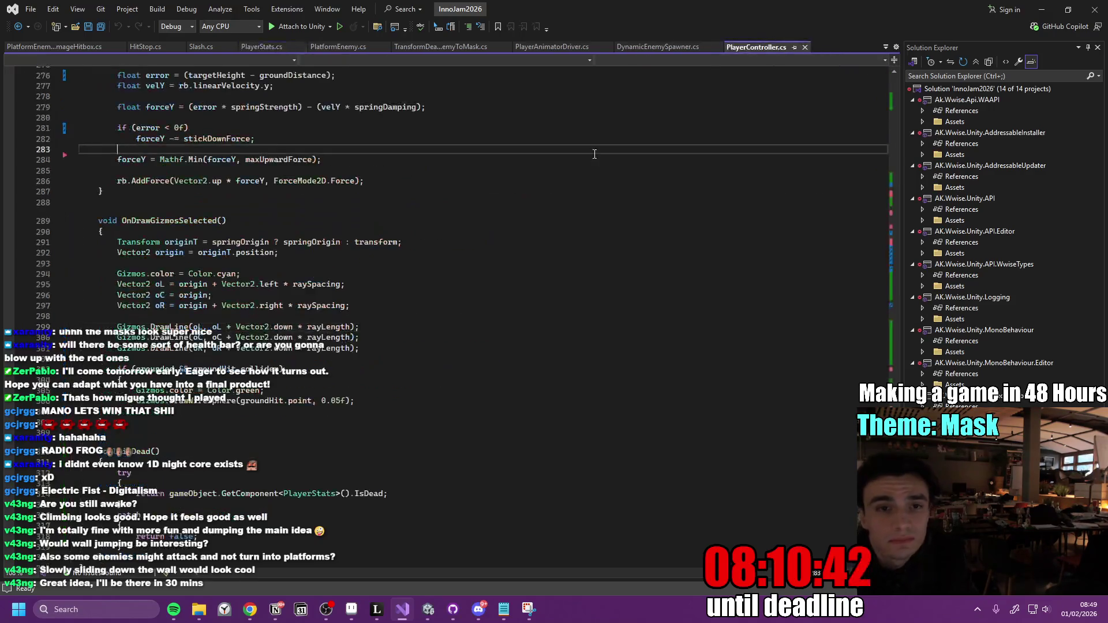
{"action": "scroll", "coordinate": [447, 283], "scroll_direction": "up", "scroll_amount": 13}
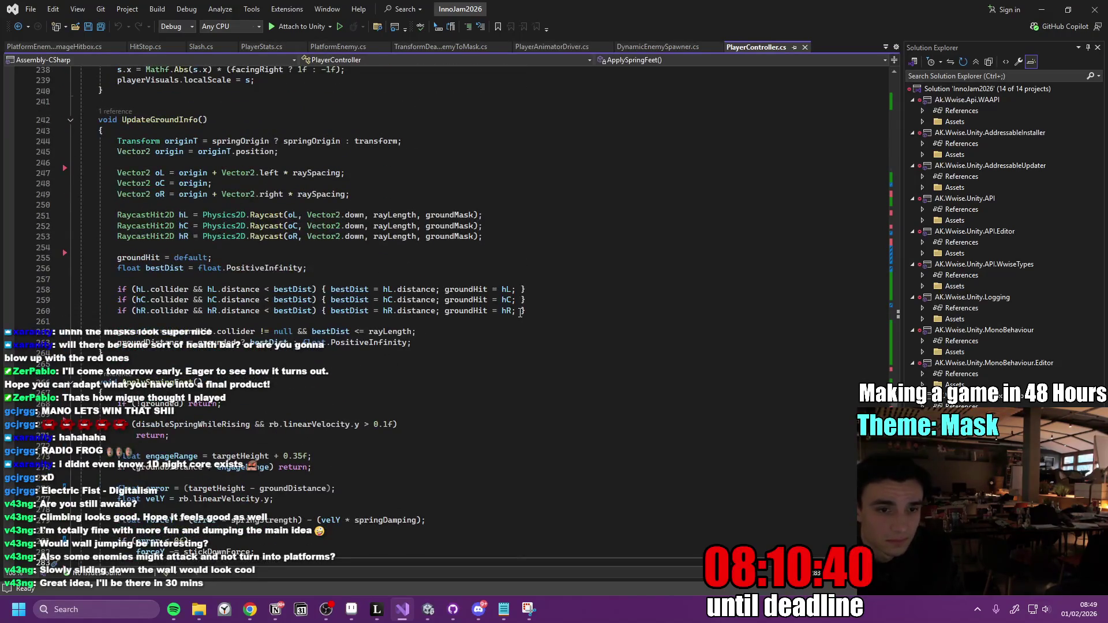
{"action": "scroll", "coordinate": [522, 308], "scroll_direction": "up", "scroll_amount": 20}
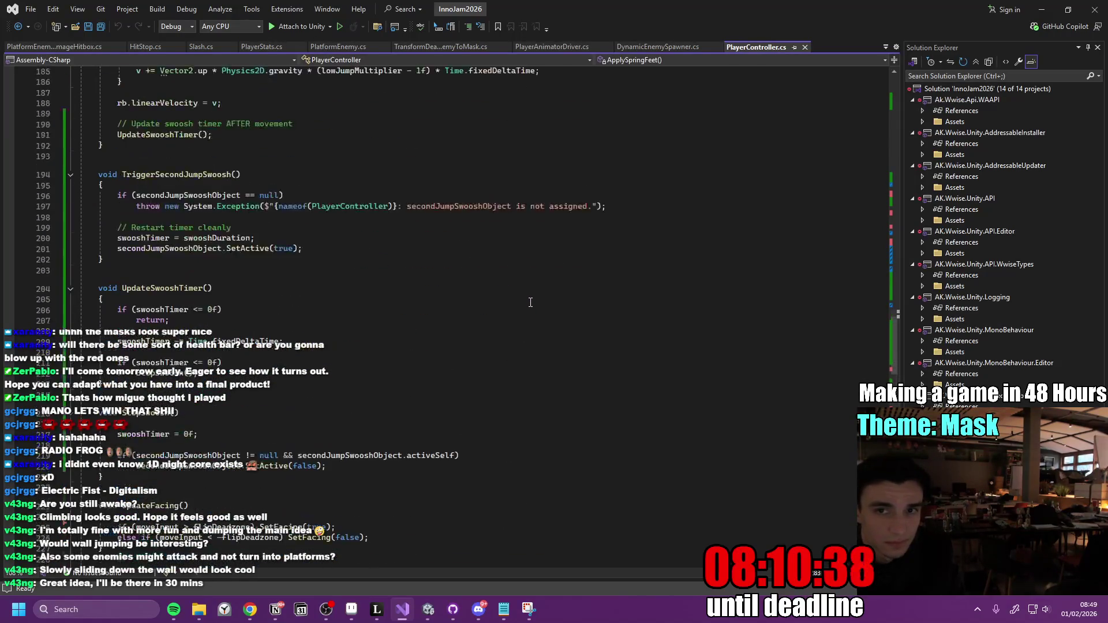
{"action": "key", "text": "ctrl+a"}
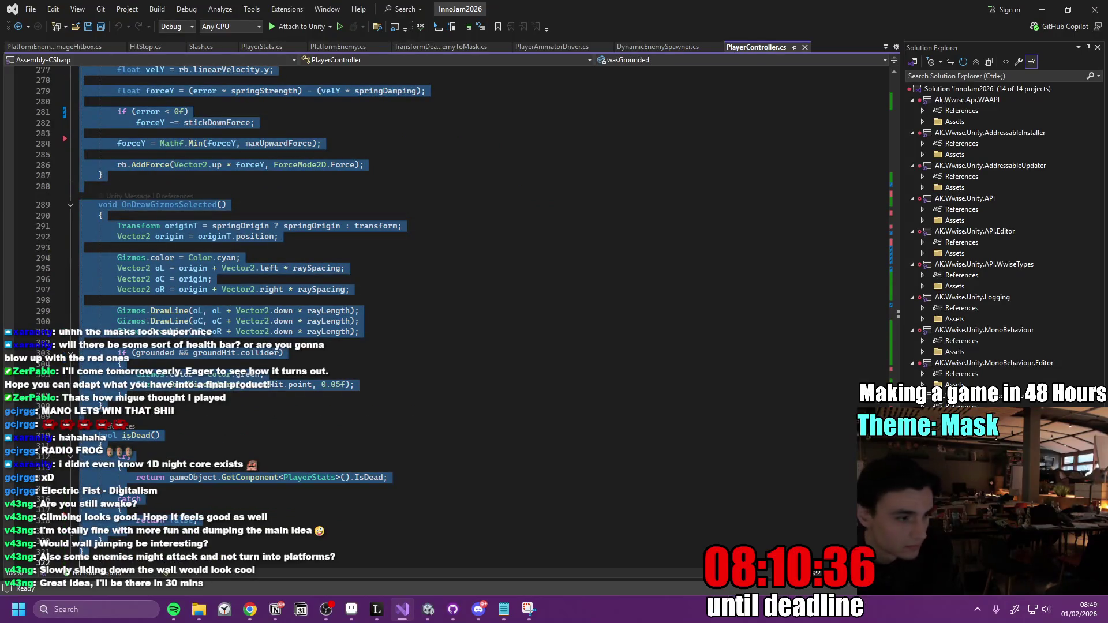
Return to Unity and leave the Player prefab to show GameScene.
{"action": "key", "text": "alt+Tab"}
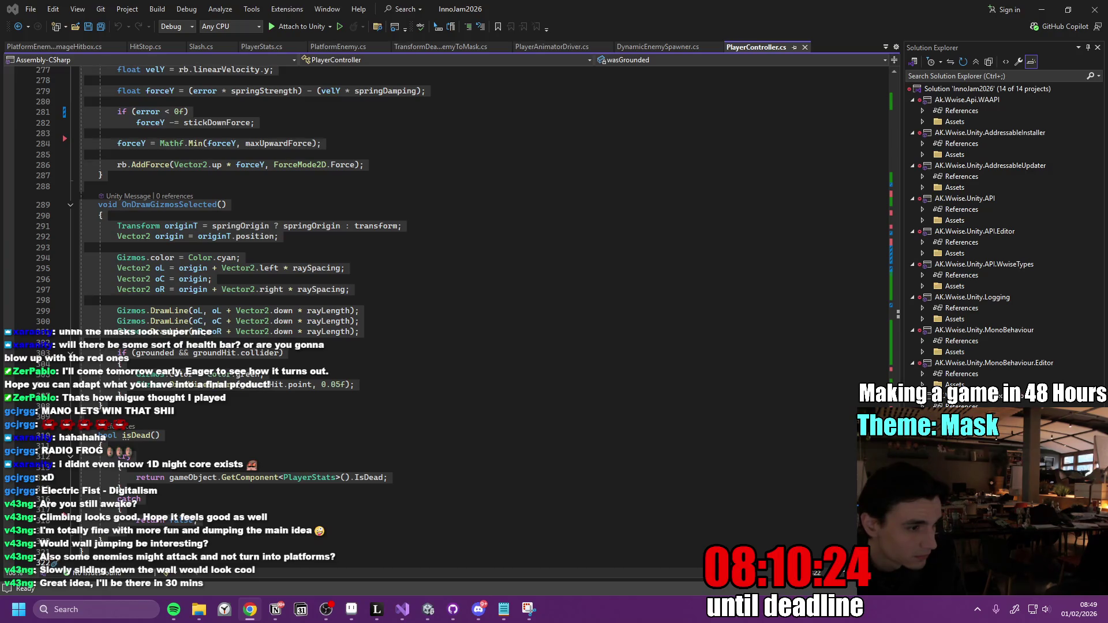
{"action": "mouse_move", "coordinate": [351, 609]}
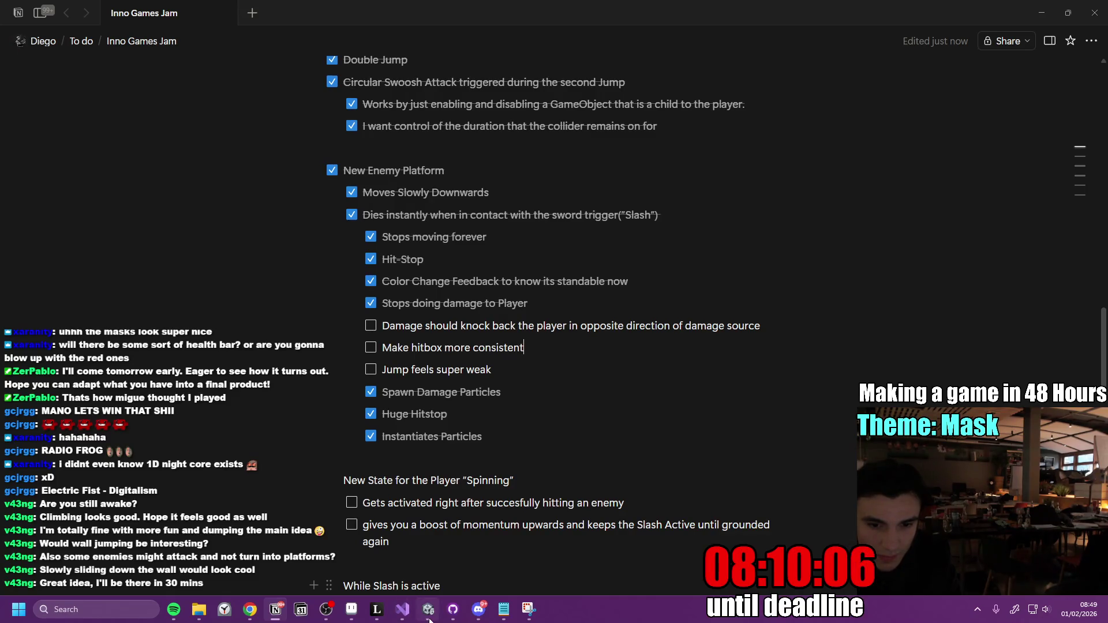
{"action": "mouse_move", "coordinate": [427, 610]}
{"action": "left_click", "coordinate": [408, 559]}
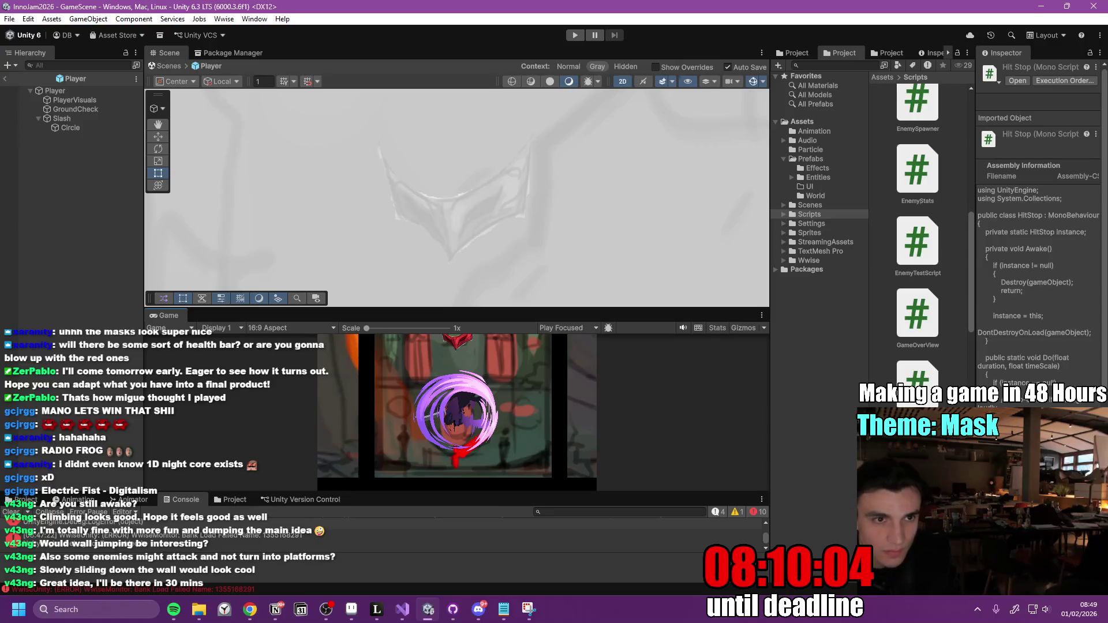
{"action": "left_click", "coordinate": [12, 80]}
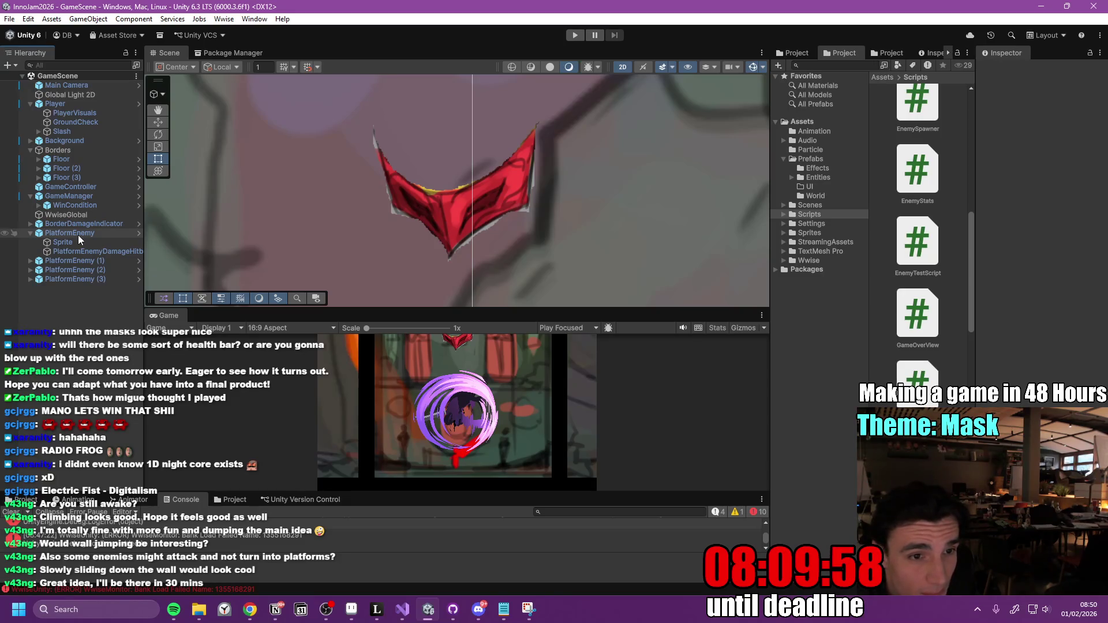
Open the PlatformEnemy prefab and fit its Box Collider 2D edges around the red mask.
{"action": "left_click", "coordinate": [138, 233]}
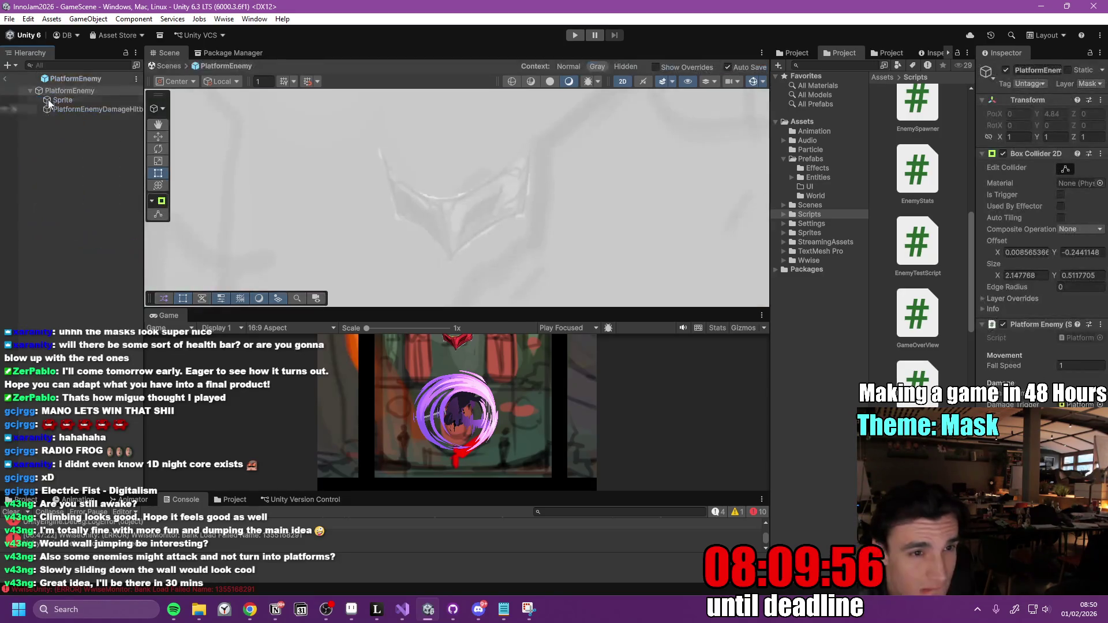
{"action": "left_click_drag", "start_coordinate": [771, 180], "coordinate": [597, 183]}
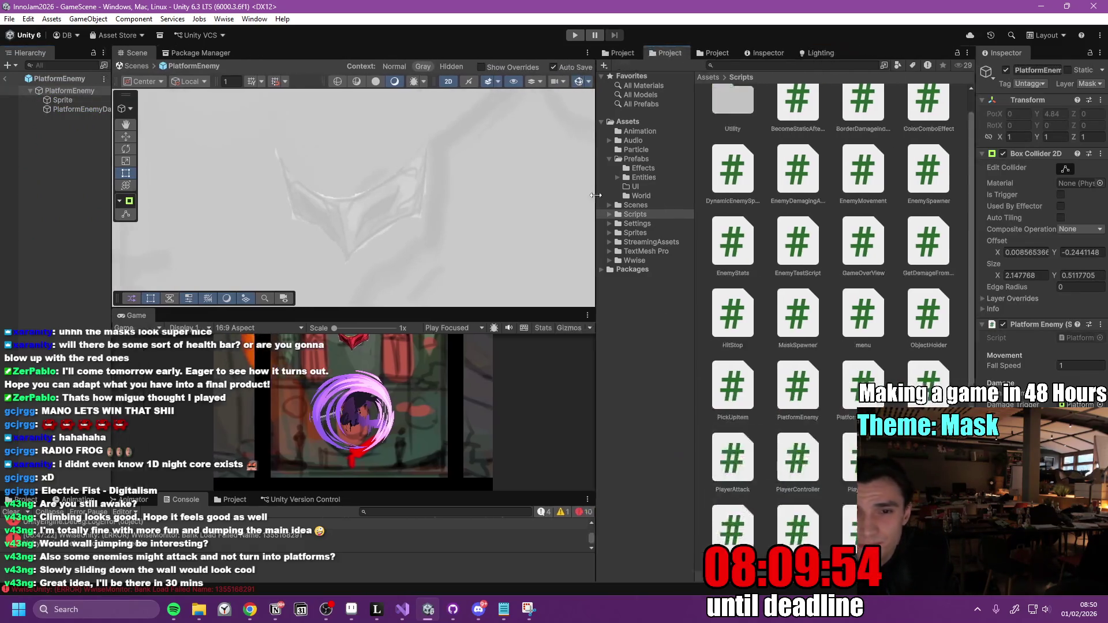
{"action": "left_click_drag", "start_coordinate": [976, 215], "coordinate": [815, 213]}
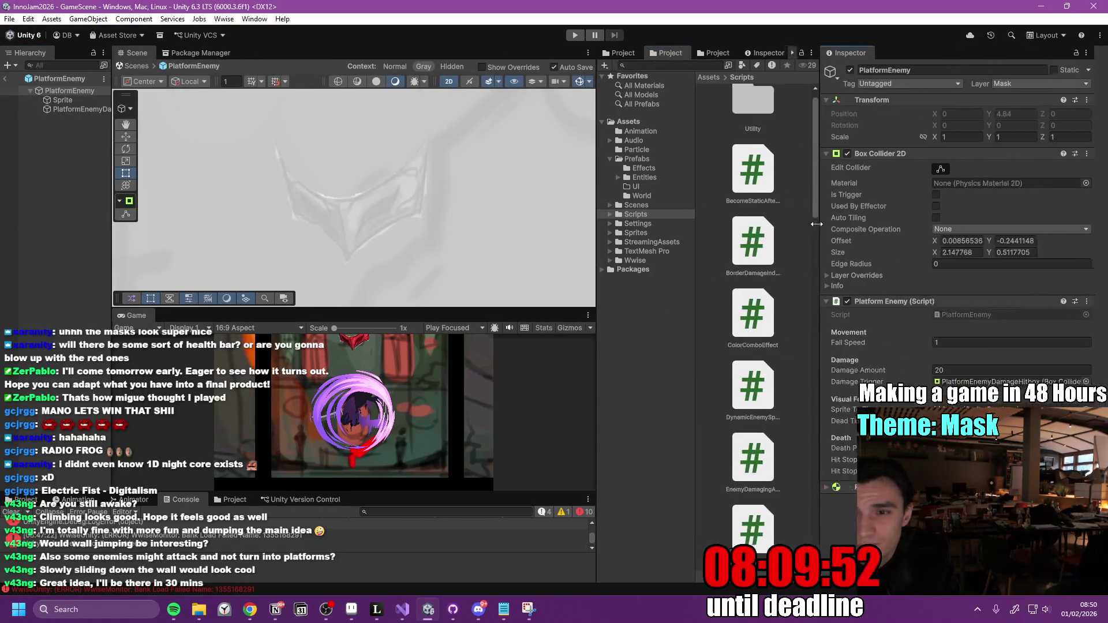
{"action": "left_click", "coordinate": [945, 169]}
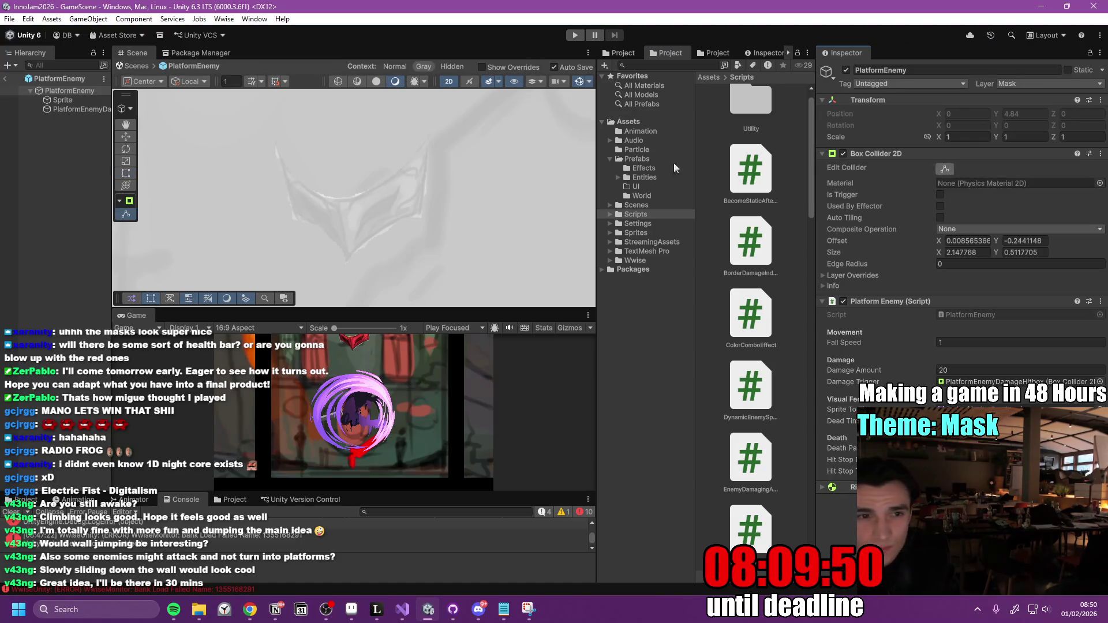
{"action": "double_click", "coordinate": [66, 92]}
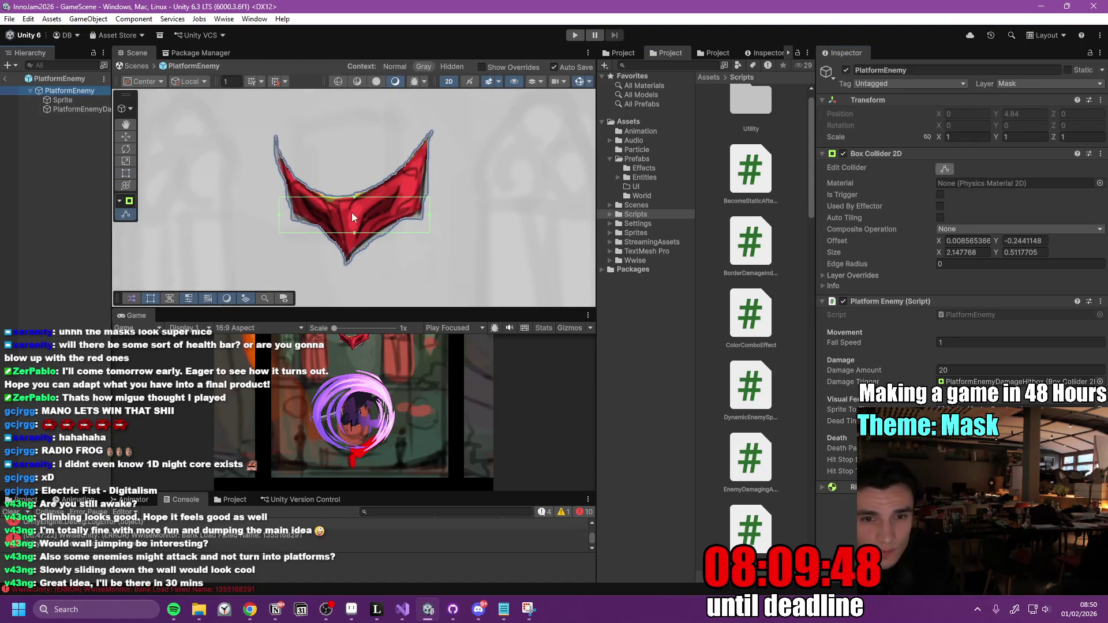
{"action": "left_click_drag", "start_coordinate": [353, 199], "coordinate": [358, 179]}
{"action": "left_click_drag", "start_coordinate": [354, 233], "coordinate": [355, 244]}
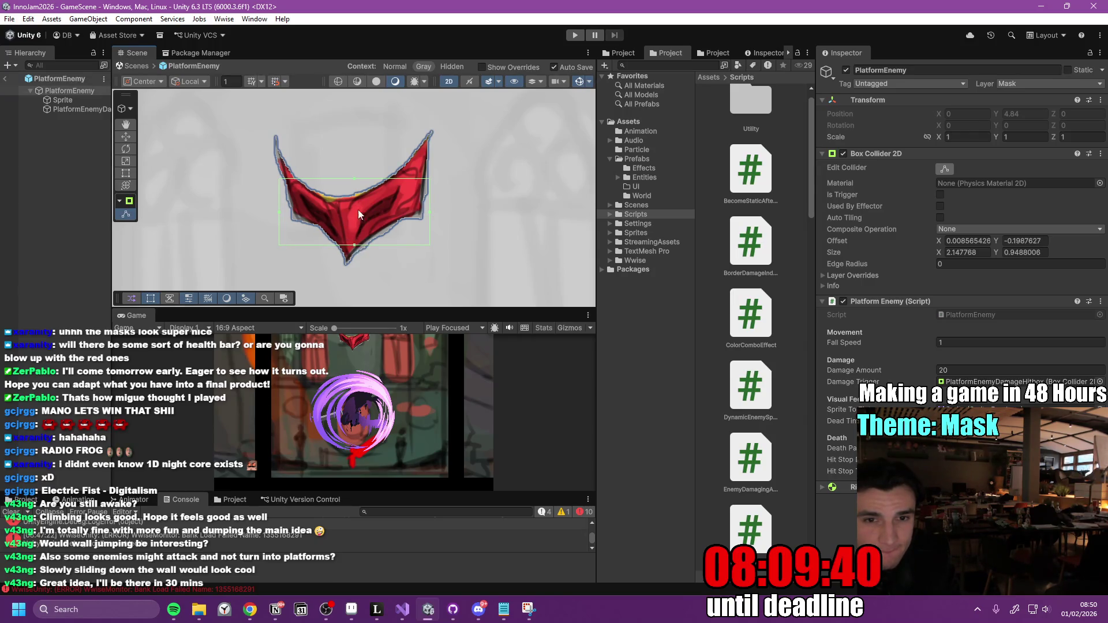
{"action": "left_click_drag", "start_coordinate": [279, 213], "coordinate": [290, 216]}
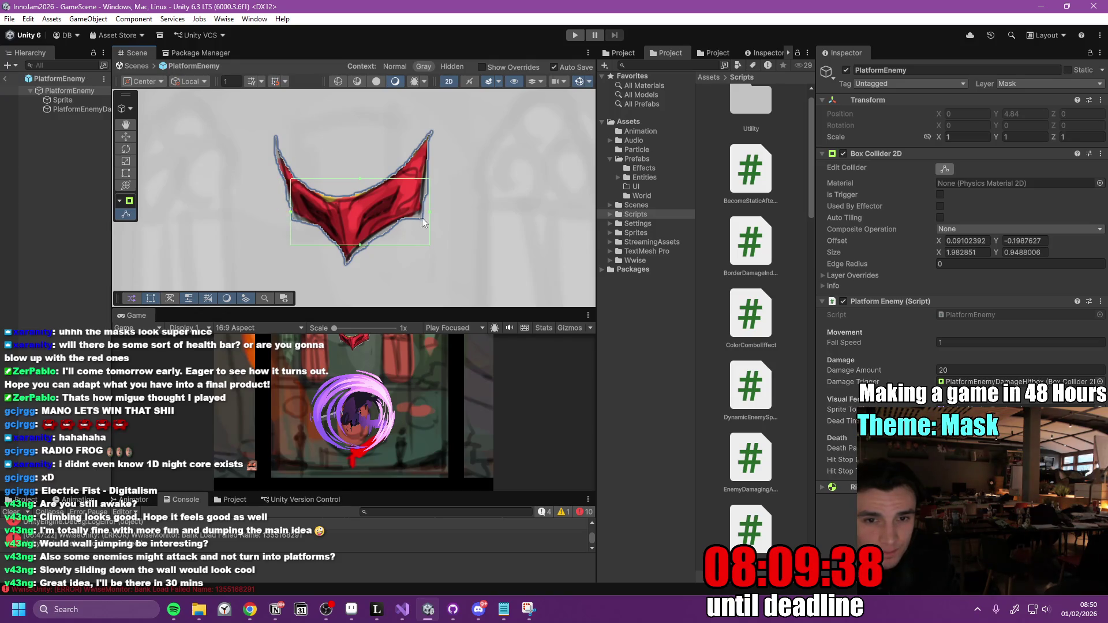
{"action": "left_click_drag", "start_coordinate": [426, 214], "coordinate": [420, 214]}
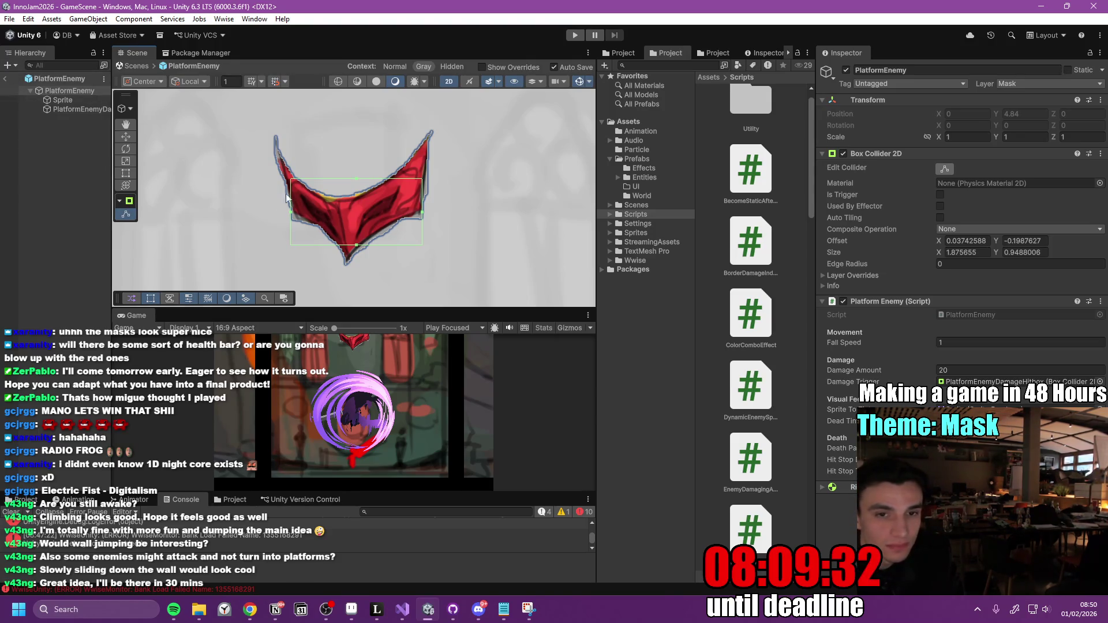
{"action": "left_click_drag", "start_coordinate": [359, 179], "coordinate": [352, 196]}
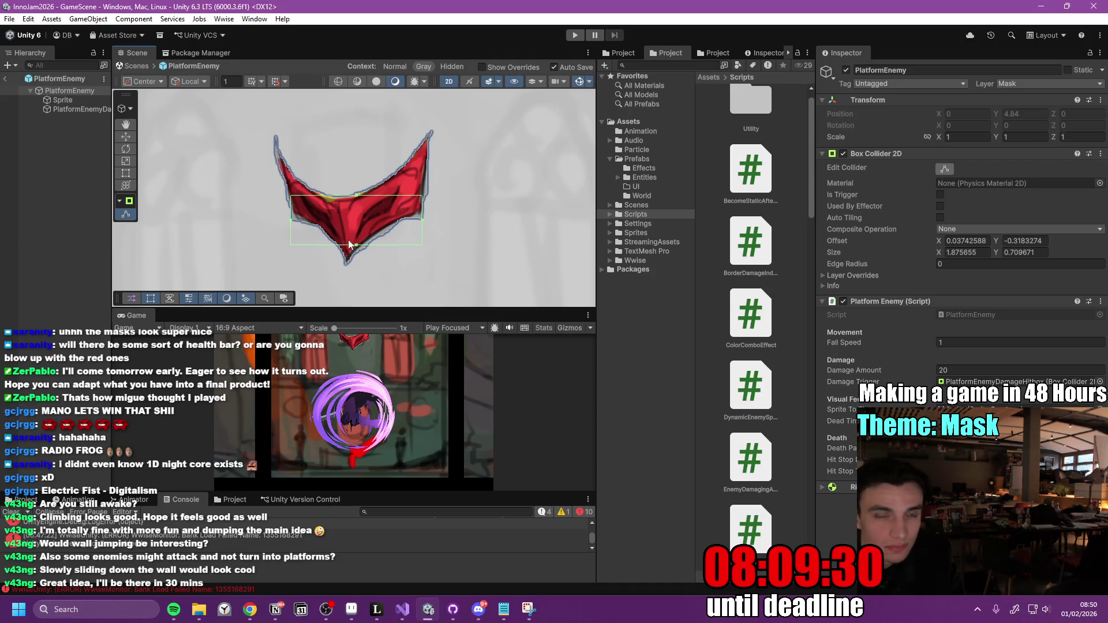
Tighten the PlatformEnemyDamageHitbox collider to about 2.12 × 1.64 and return to GameScene.
{"action": "left_click", "coordinate": [85, 112]}
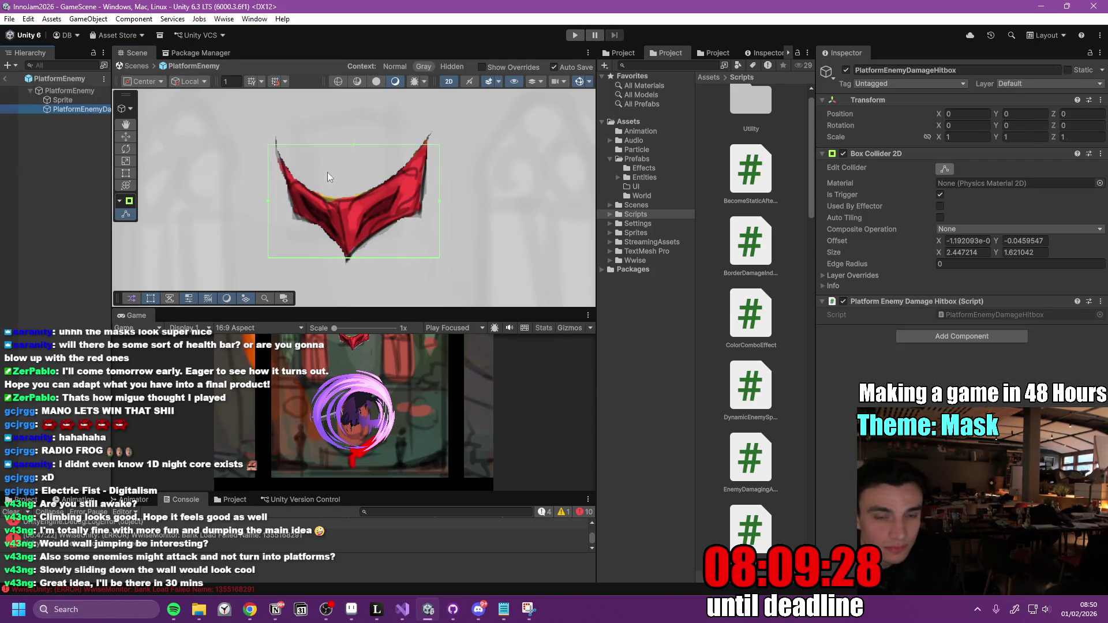
{"action": "left_click_drag", "start_coordinate": [350, 258], "coordinate": [351, 258]}
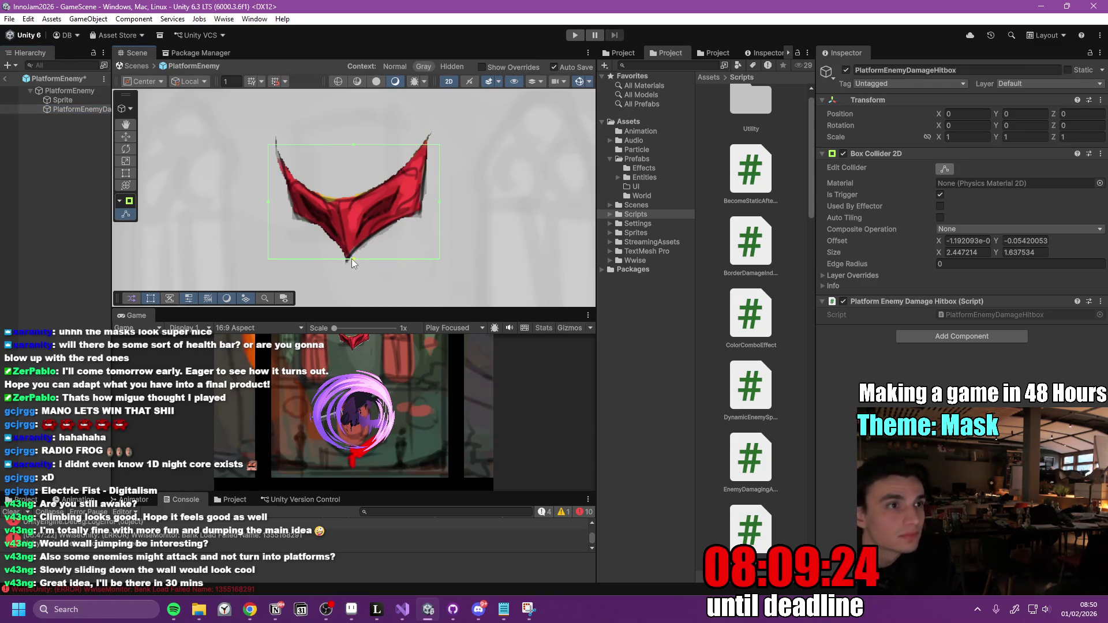
{"action": "left_click_drag", "start_coordinate": [440, 202], "coordinate": [424, 202]}
{"action": "left_click_drag", "start_coordinate": [270, 200], "coordinate": [278, 203]}
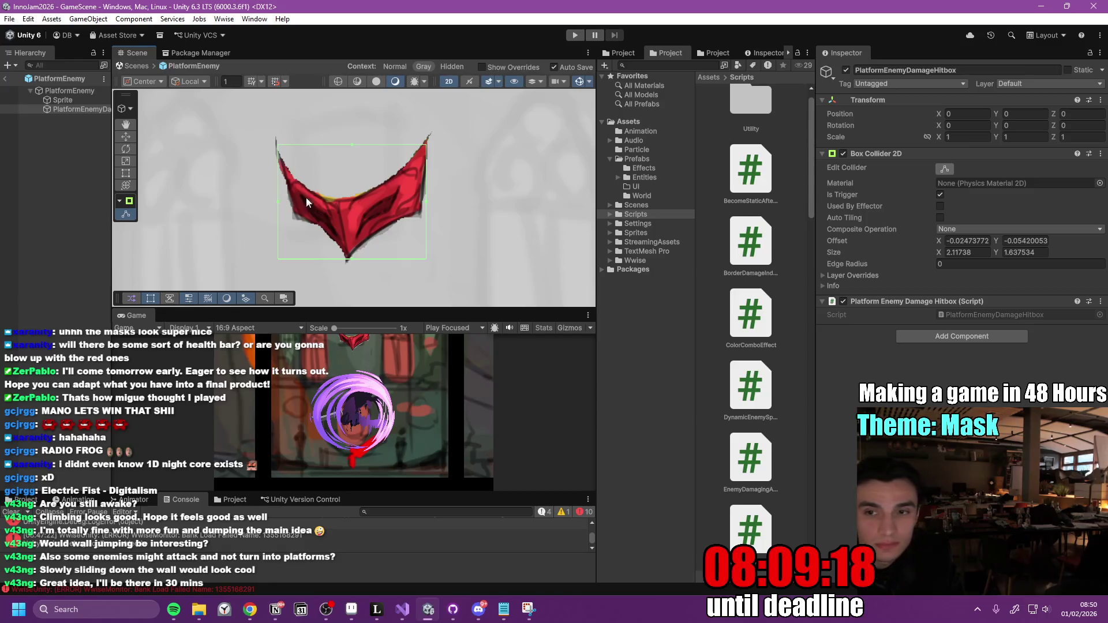
{"action": "left_click", "coordinate": [6, 79]}
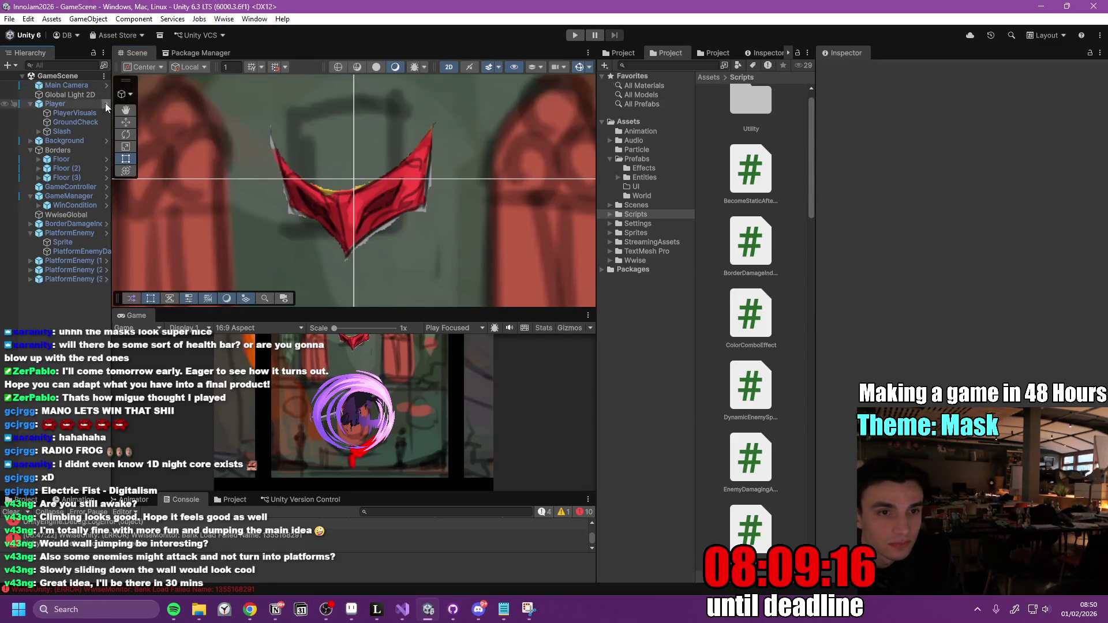
Open the Player prefab and lower the GroundCheck point to about Y -0.9.
{"action": "left_click", "coordinate": [105, 103]}
{"action": "left_click", "coordinate": [80, 110]}
{"action": "double_click", "coordinate": [81, 109]}
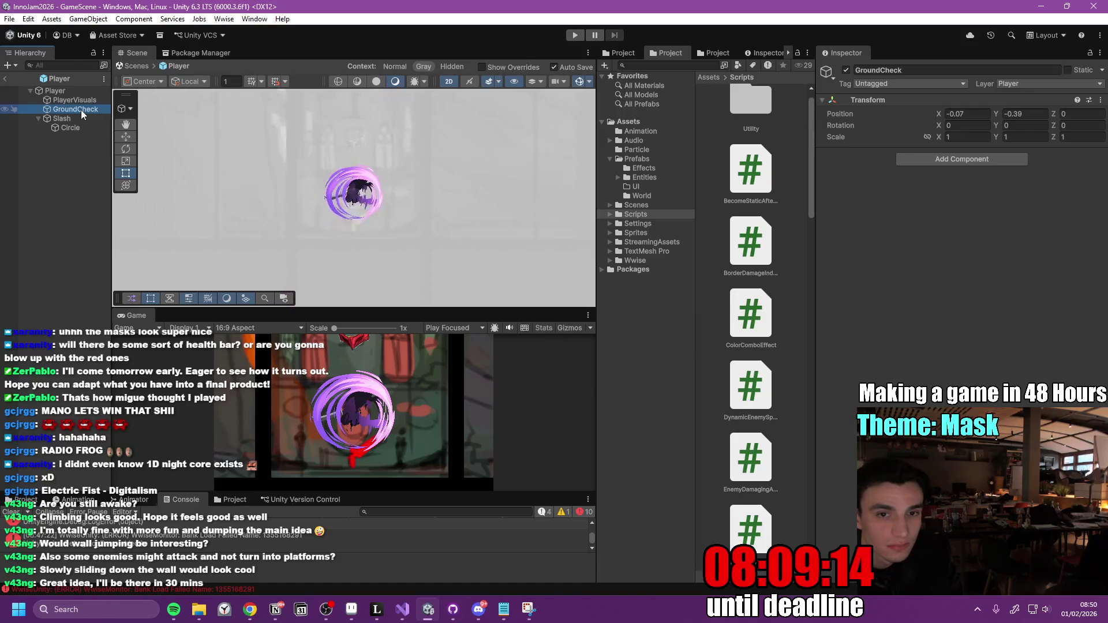
{"action": "key", "text": "w"}
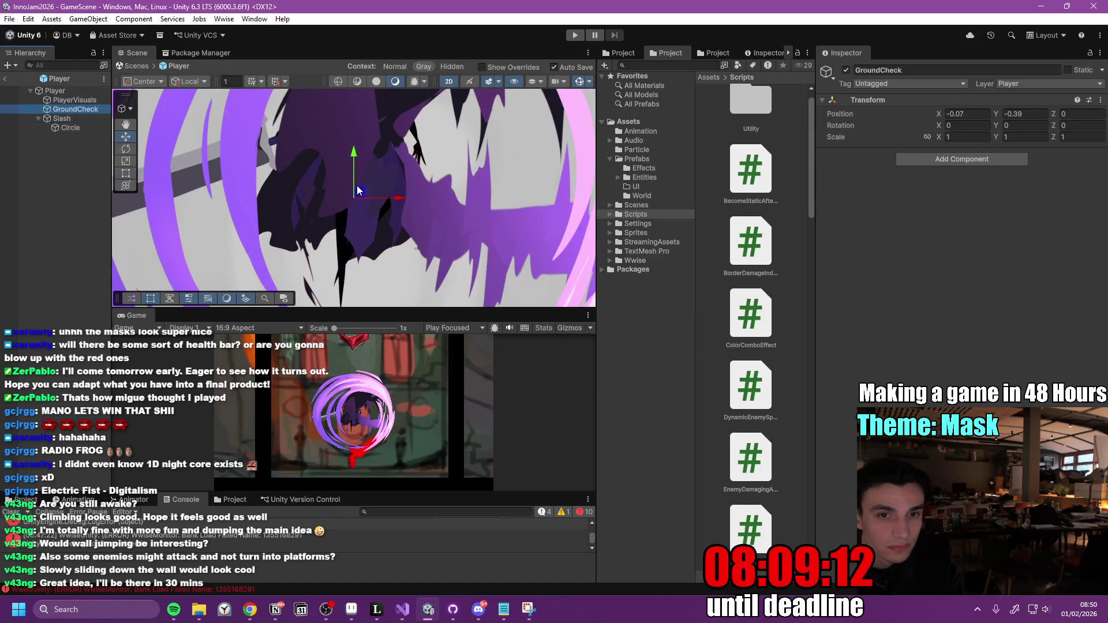
{"action": "left_click_drag", "start_coordinate": [354, 155], "coordinate": [353, 221]}
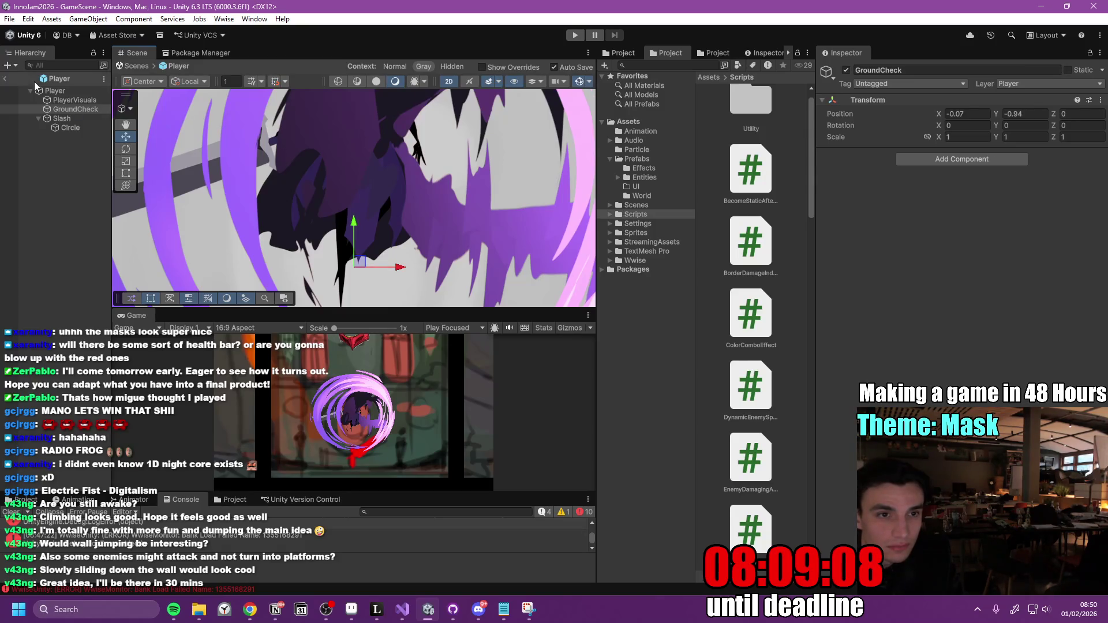
Reshape the Player's circle collider to radius about 0.744, offset slightly left, then exit to GameScene.
{"action": "left_click", "coordinate": [75, 99]}
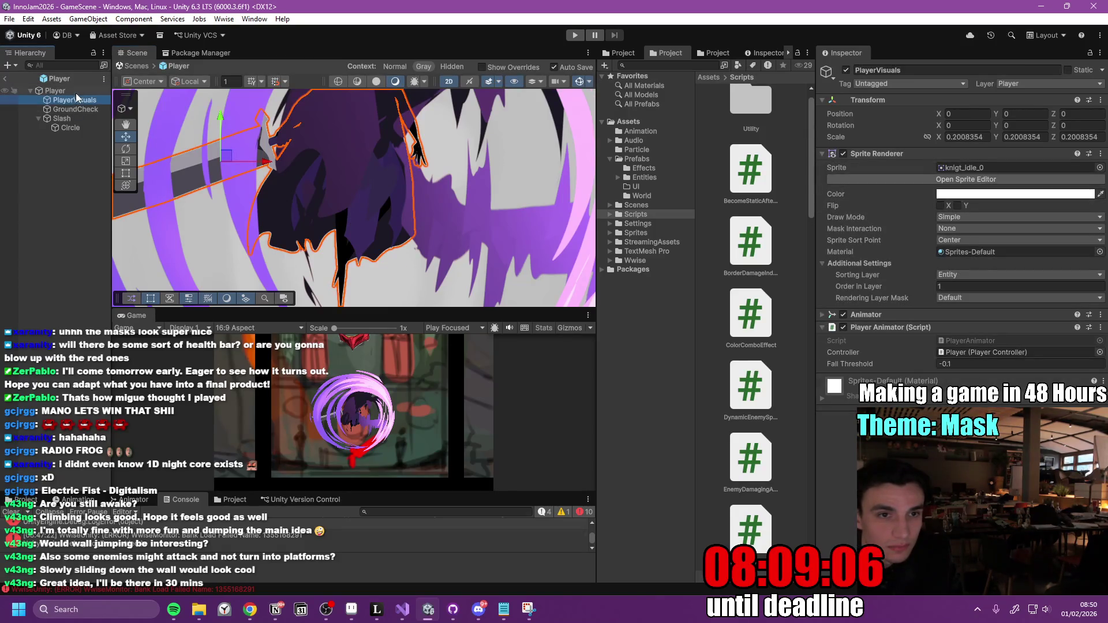
{"action": "double_click", "coordinate": [75, 92]}
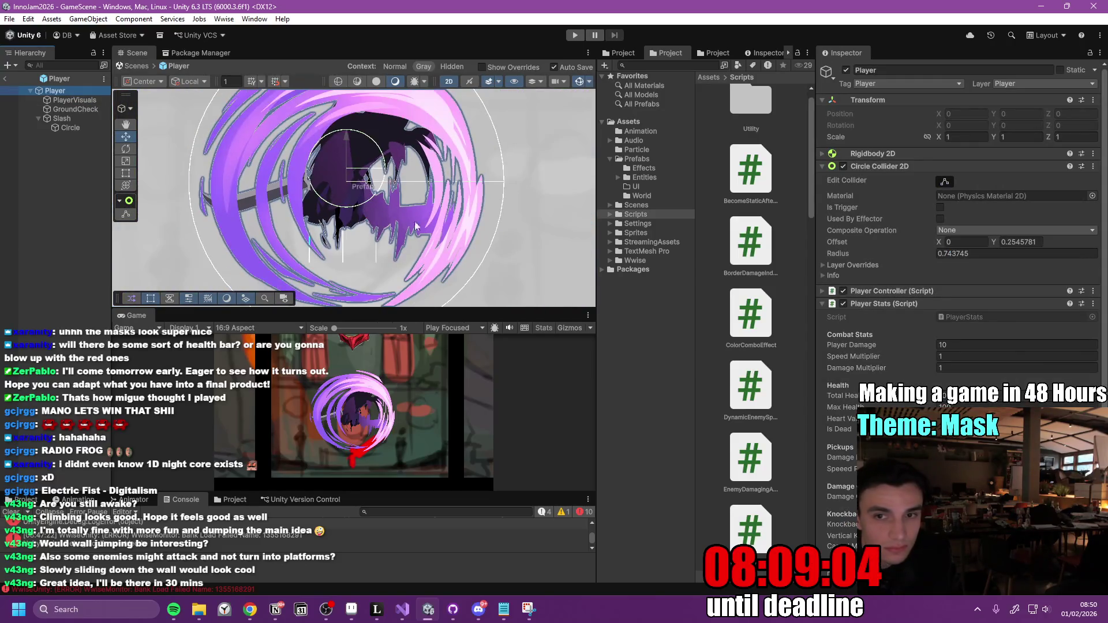
{"action": "left_click", "coordinate": [946, 182]}
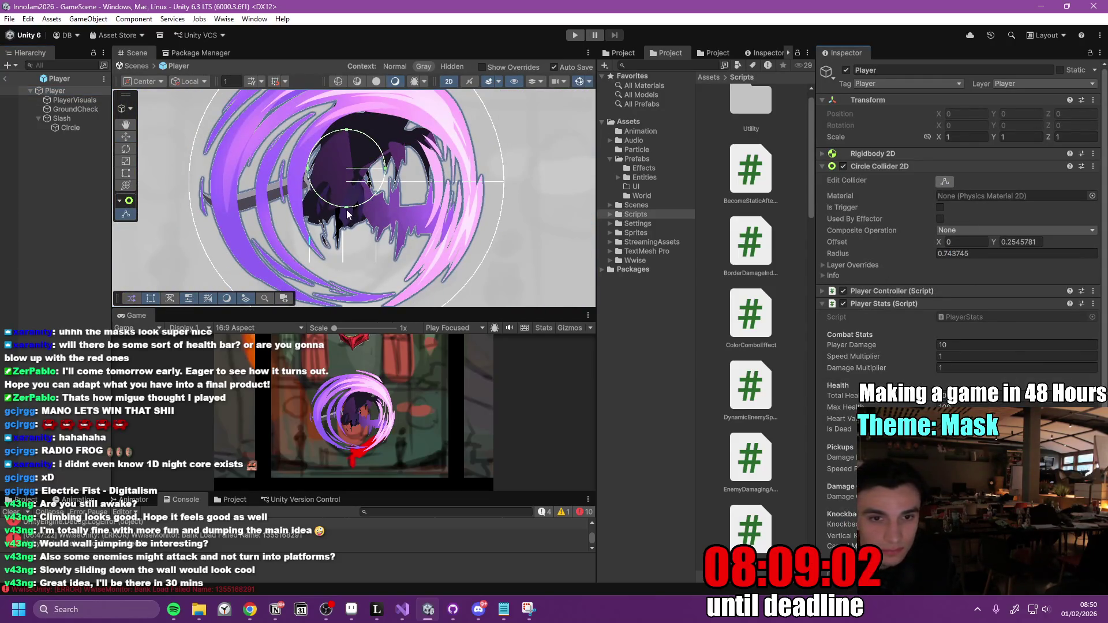
{"action": "mouse_move", "coordinate": [348, 211]}
{"action": "left_mouse_down"}
{"action": "mouse_move", "coordinate": [345, 222]}
{"action": "mouse_move", "coordinate": [344, 211]}
{"action": "left_mouse_up"}
{"action": "left_click_drag", "start_coordinate": [348, 130], "coordinate": [347, 141]}
{"action": "left_click_drag", "start_coordinate": [310, 184], "coordinate": [307, 183]}
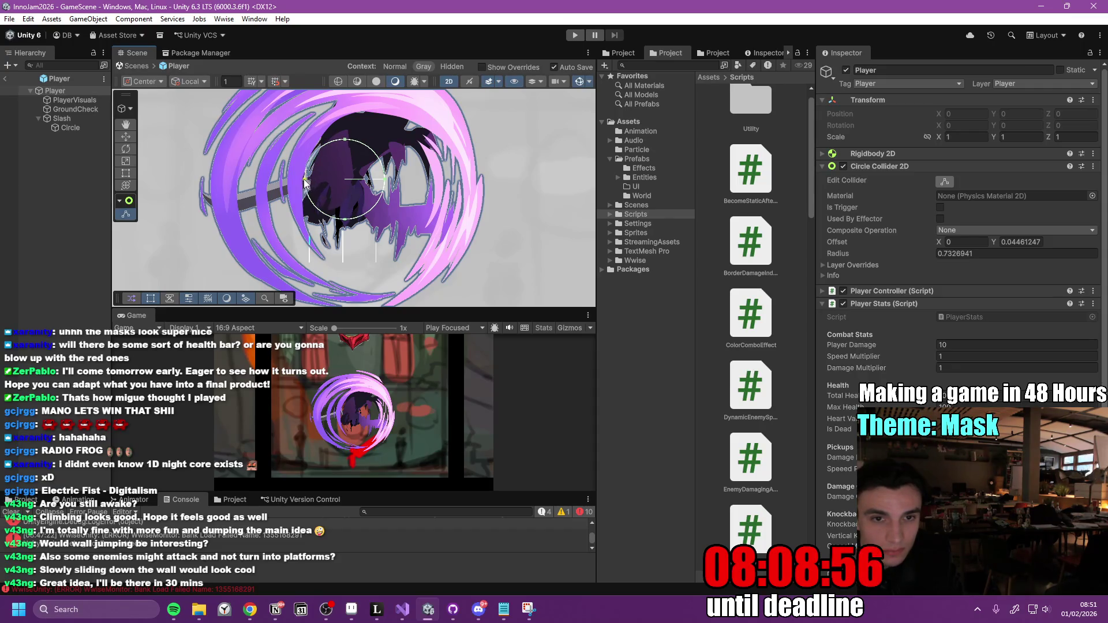
{"action": "left_click_drag", "start_coordinate": [383, 183], "coordinate": [377, 184]}
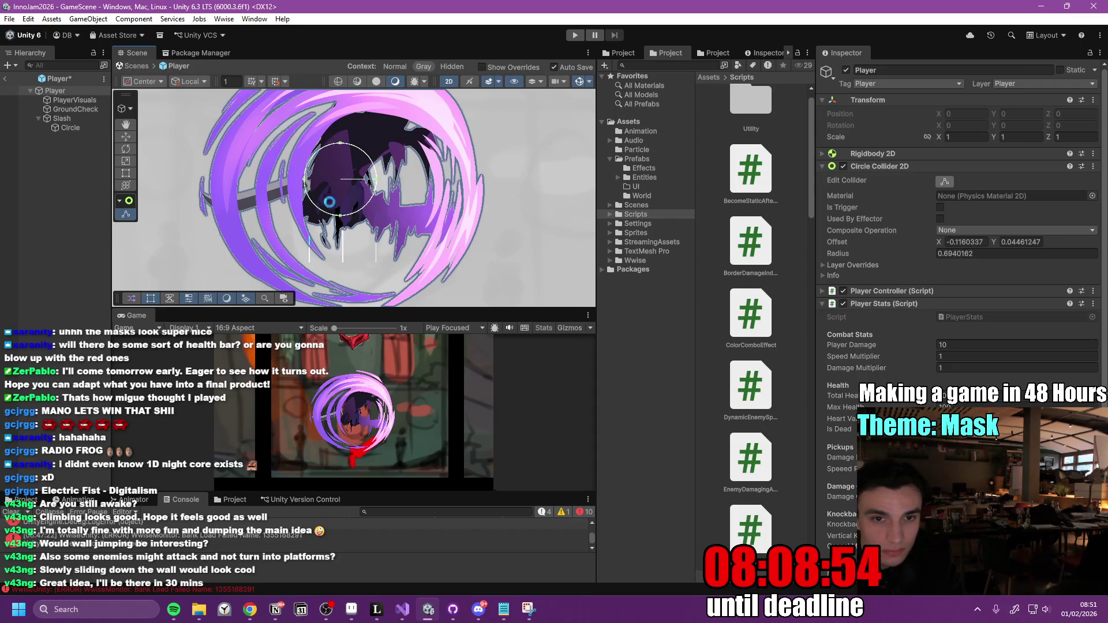
{"action": "left_click_drag", "start_coordinate": [342, 220], "coordinate": [312, 224]}
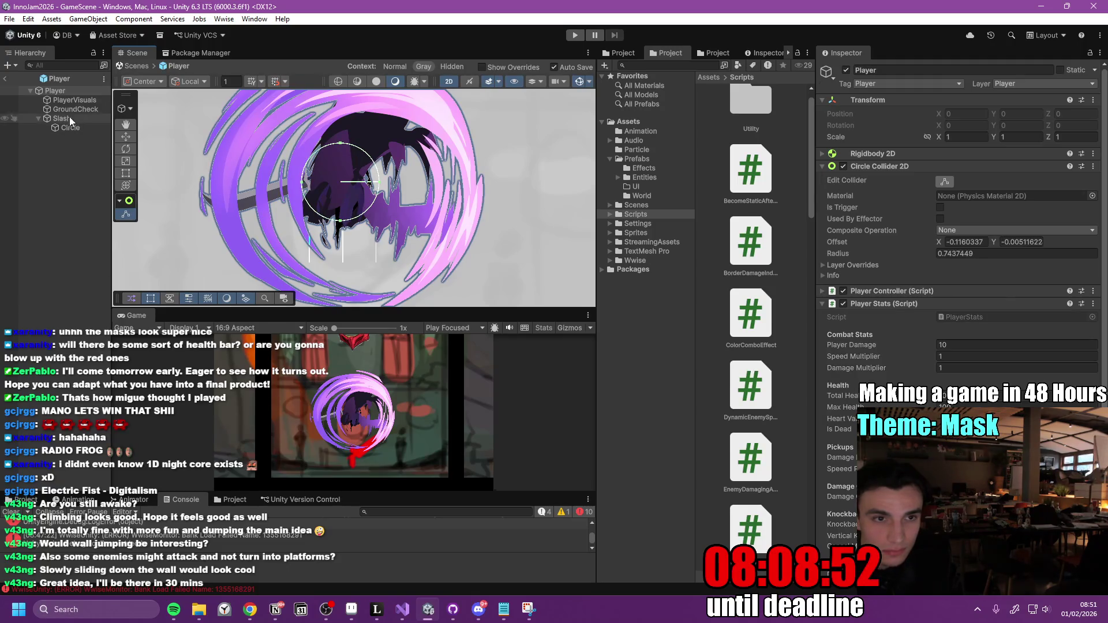
{"action": "left_click_drag", "start_coordinate": [341, 144], "coordinate": [342, 146]}
{"action": "key", "text": "ctrl+z"}
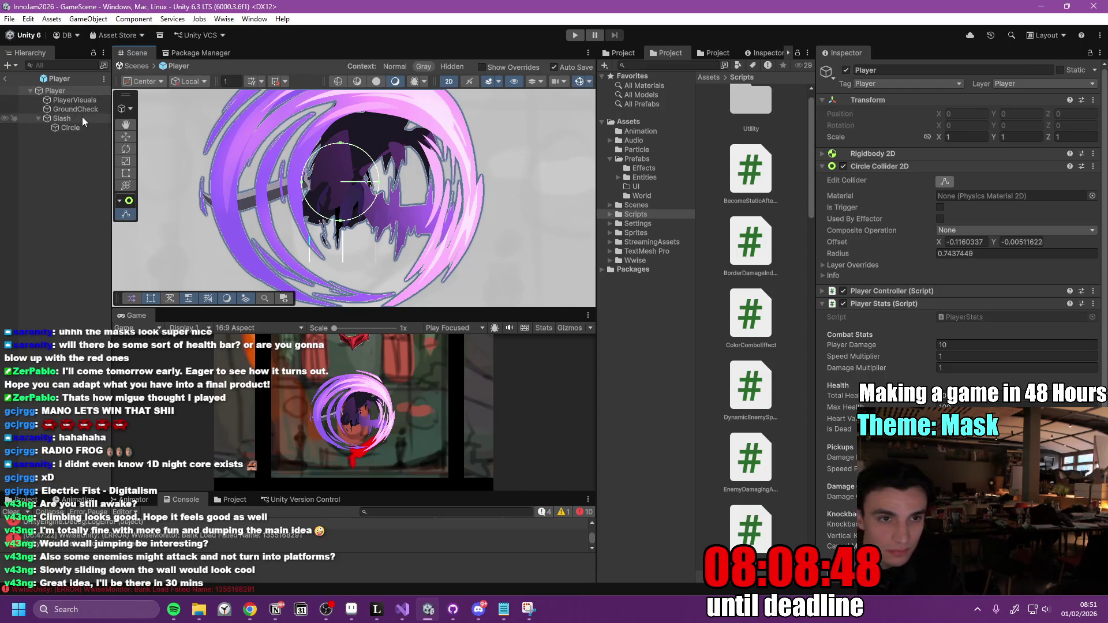
{"action": "left_click", "coordinate": [5, 79]}
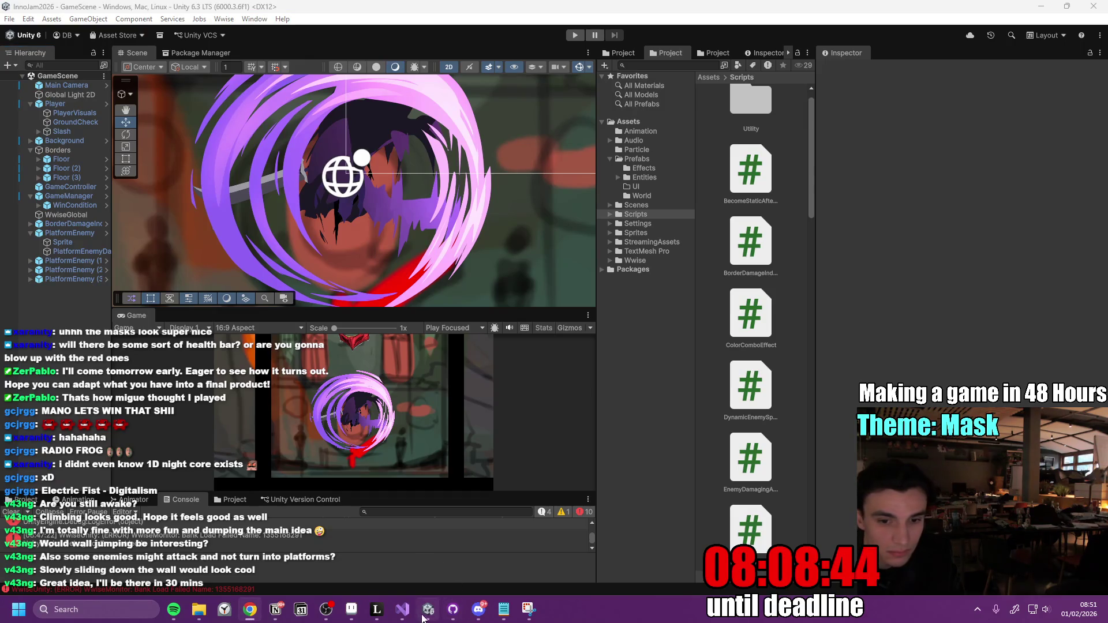
Paste and save the updated PlayerController.cs, let Unity recompile, then open PlayerStats.cs.
{"action": "left_click", "coordinate": [402, 608]}
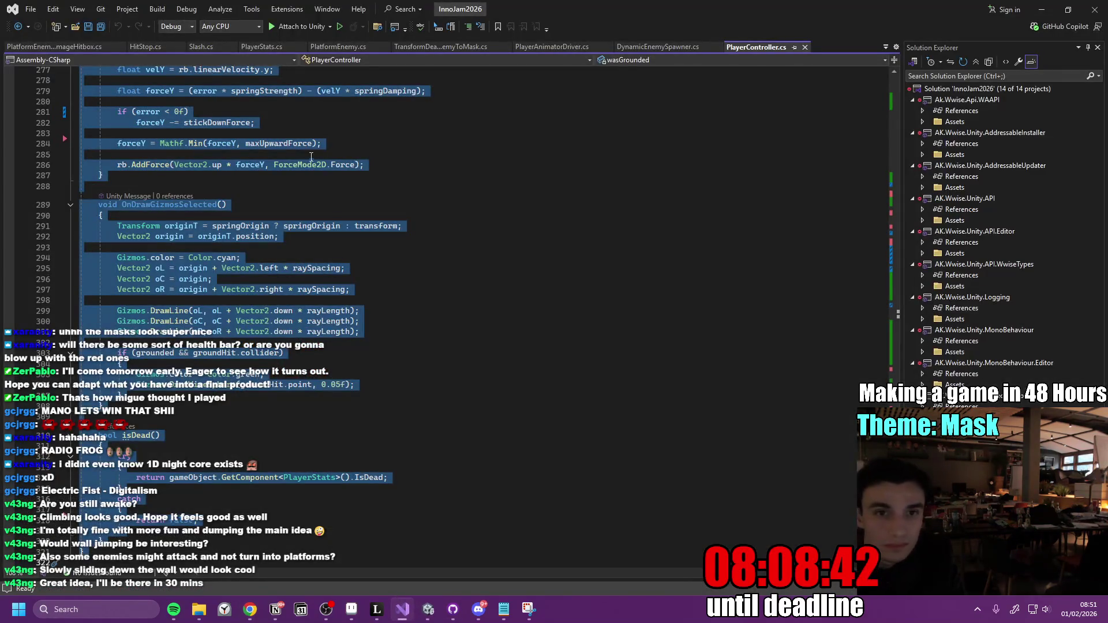
{"action": "key", "text": "ctrl+v"}
{"action": "left_click", "coordinate": [449, 215]}
{"action": "key", "text": "ctrl+s"}
{"action": "left_click", "coordinate": [428, 609]}
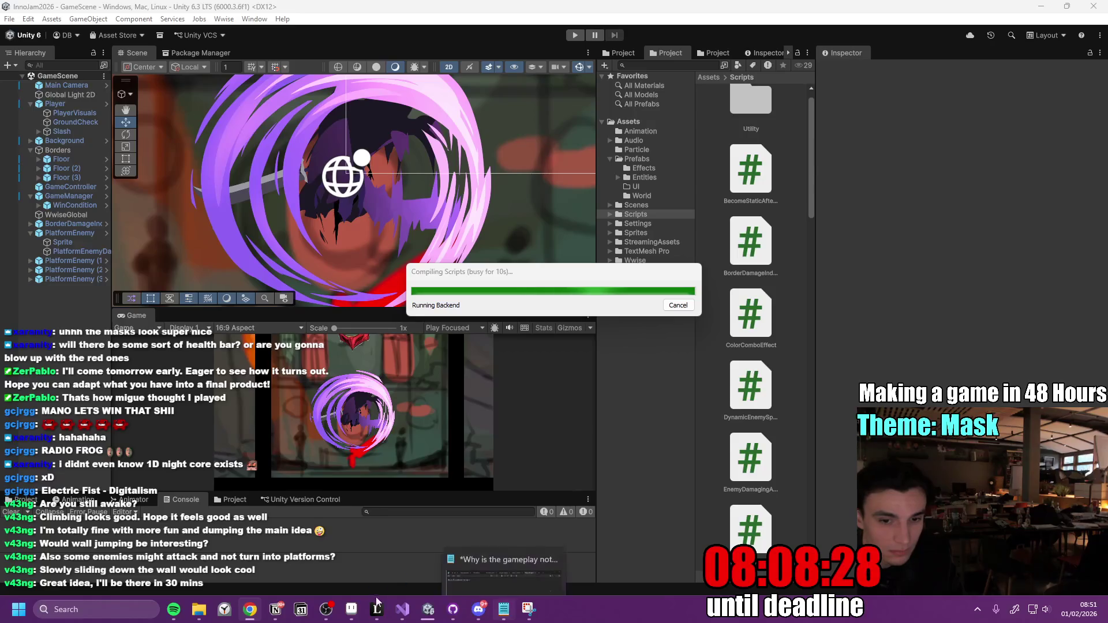
{"action": "left_click", "coordinate": [410, 614]}
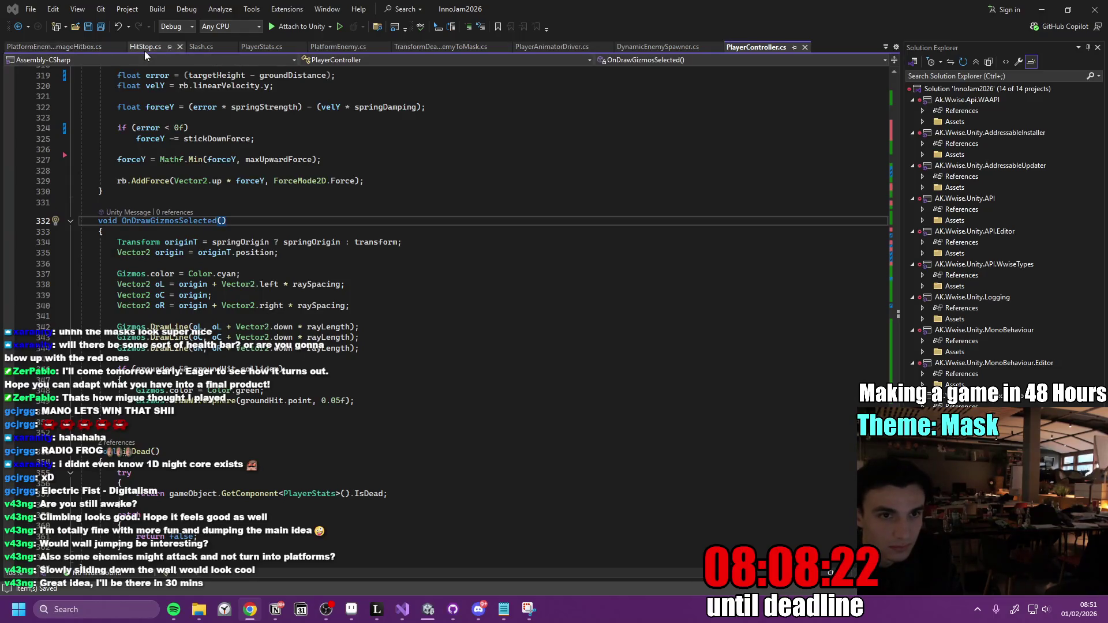
{"action": "left_click", "coordinate": [272, 50]}
Replace the old ApplyKnockback method in PlayerStats.cs with the new code.
{"action": "scroll", "coordinate": [221, 320], "scroll_direction": "down", "scroll_amount": 20}
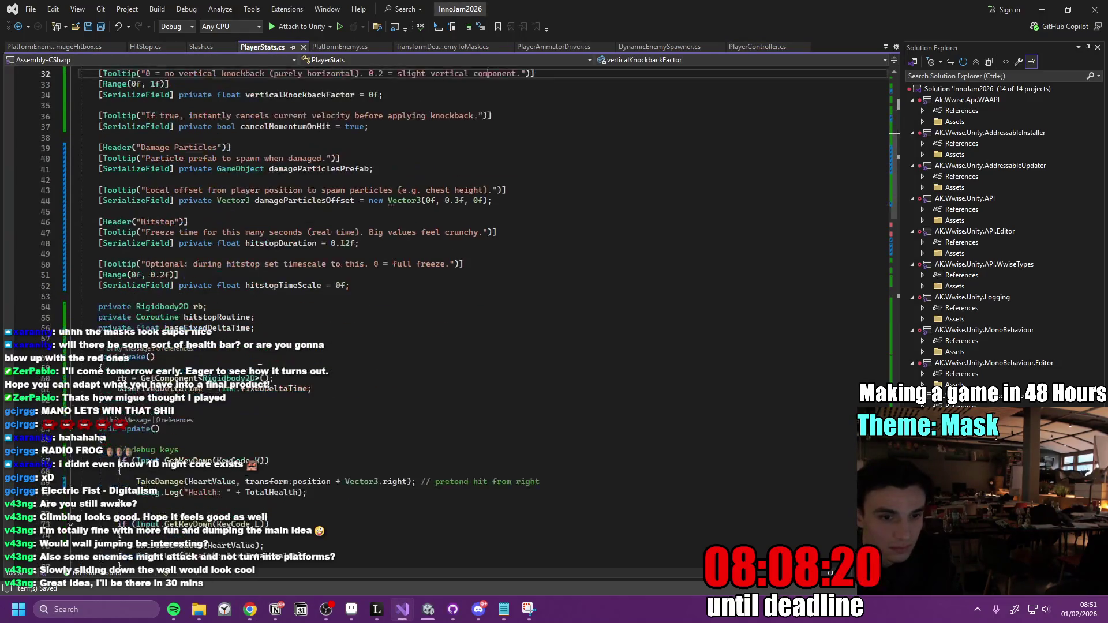
{"action": "scroll", "coordinate": [298, 385], "scroll_direction": "down", "scroll_amount": 5}
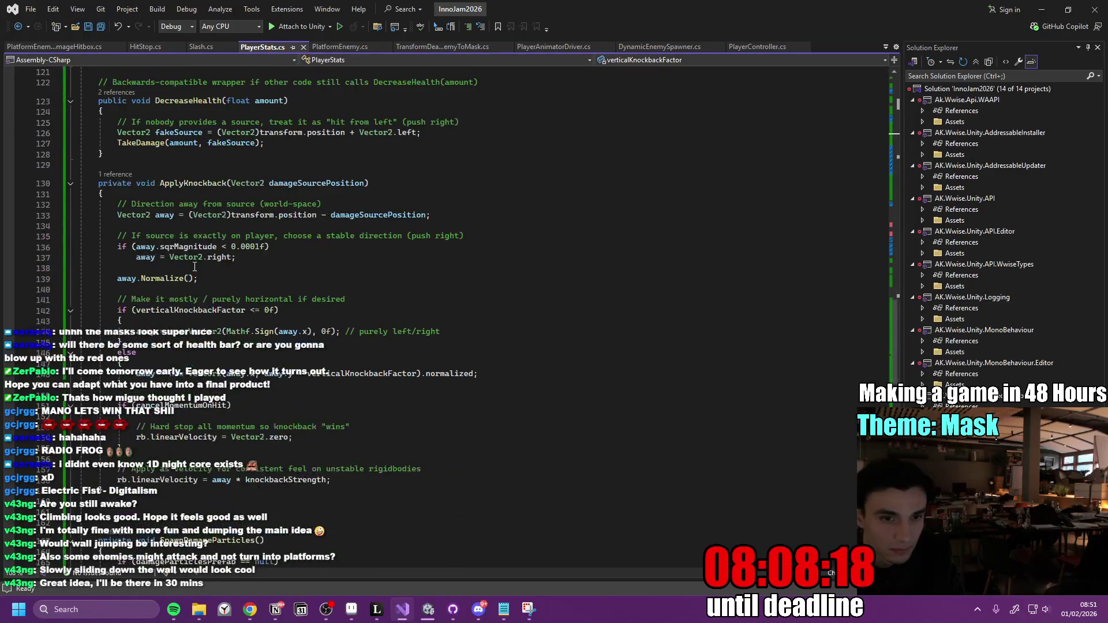
{"action": "mouse_move", "coordinate": [91, 183]}
{"action": "left_mouse_down"}
{"action": "mouse_move", "coordinate": [358, 450]}
{"action": "mouse_move", "coordinate": [381, 495]}
{"action": "left_mouse_up"}
{"action": "key", "text": "ctrl+v"}
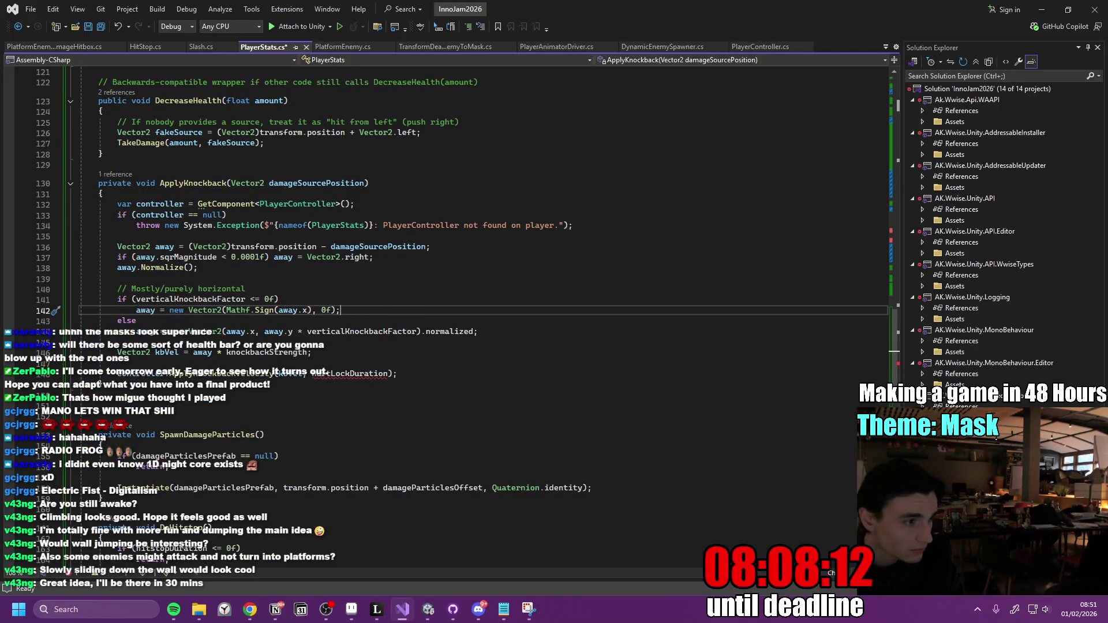
Paste knockback fields (knockbackStrength 25, hurtLockDuration 0.5, verticalKnockbackFactor 0), save, and return to Unity.
{"action": "key", "text": "alt+Tab"}
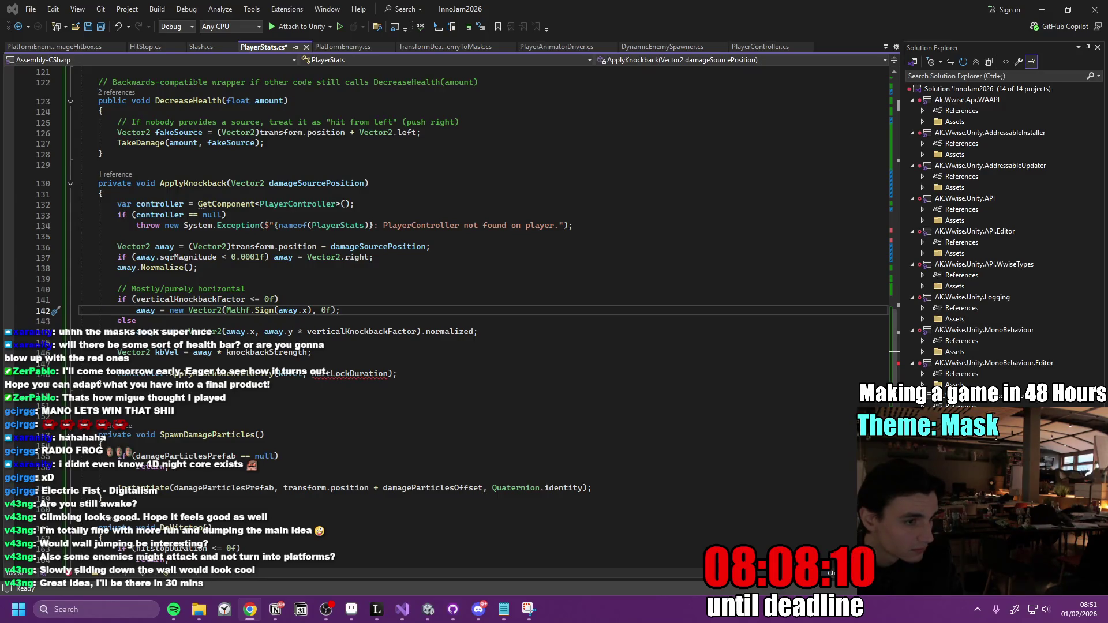
{"action": "scroll", "coordinate": [516, 368], "scroll_direction": "up", "scroll_amount": 8}
{"action": "scroll", "coordinate": [516, 368], "scroll_direction": "up", "scroll_amount": 20}
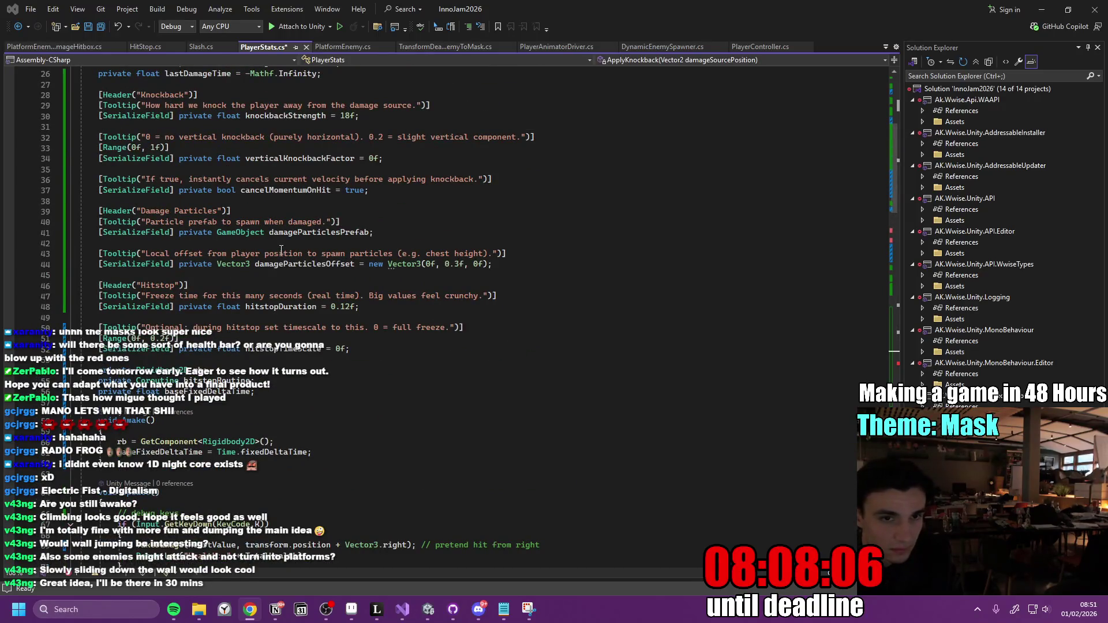
{"action": "scroll", "coordinate": [230, 275], "scroll_direction": "up", "scroll_amount": 1}
{"action": "left_click", "coordinate": [99, 138]}
{"action": "mouse_move", "coordinate": [99, 139]}
{"action": "left_mouse_down"}
{"action": "mouse_move", "coordinate": [427, 173]}
{"action": "mouse_move", "coordinate": [431, 254]}
{"action": "left_mouse_up"}
{"action": "scroll", "coordinate": [427, 173], "scroll_direction": "up", "scroll_amount": 1}
{"action": "type", "text": "[SerializeField] private float knockbackStrength = 25f;         [SerializeField] private float hurtLockDuration = 0.5f;         [SerializeField, Range(0f, 1f)] private float verticalKnockbackFactor = 0f; // keep 0 for anti-climb"}
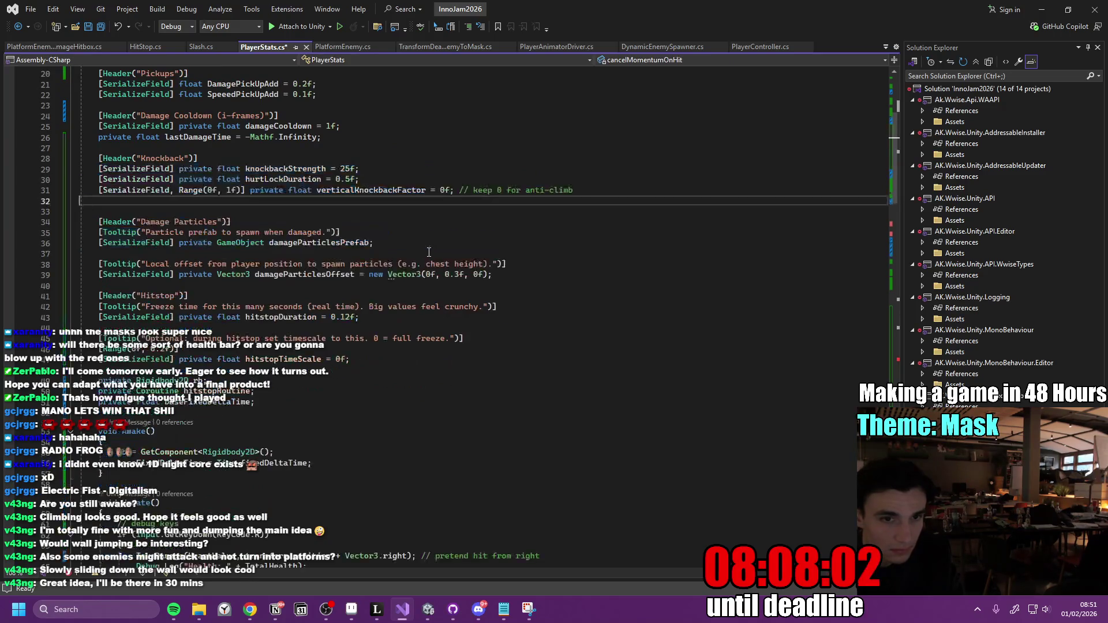
{"action": "key", "text": "ctrl+s"}
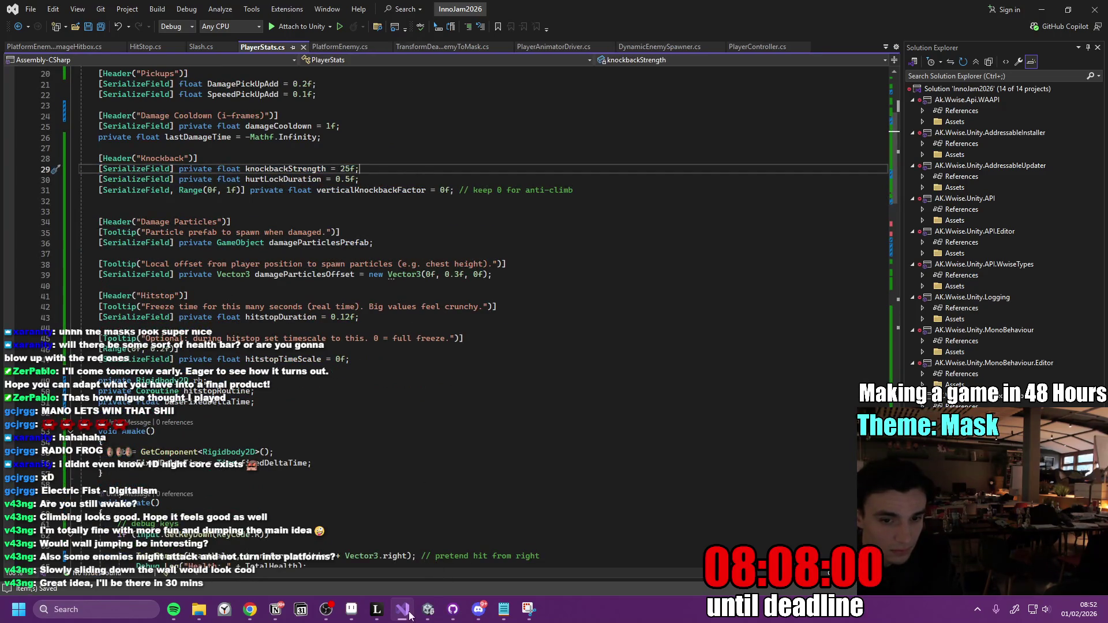
{"action": "mouse_move", "coordinate": [426, 612]}
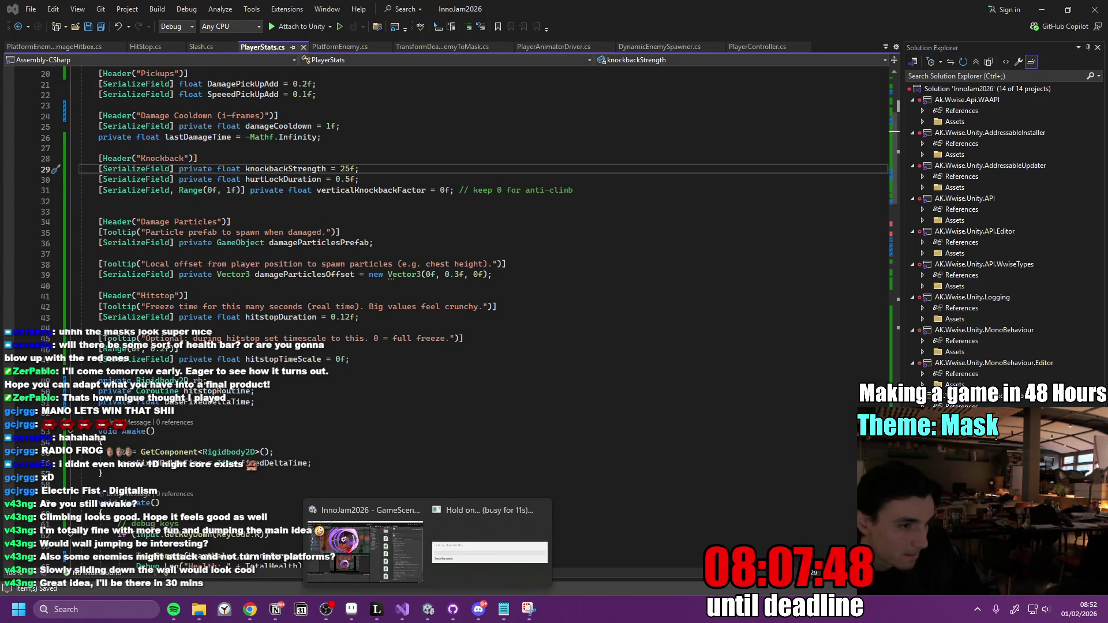
{"action": "mouse_move", "coordinate": [375, 549]}
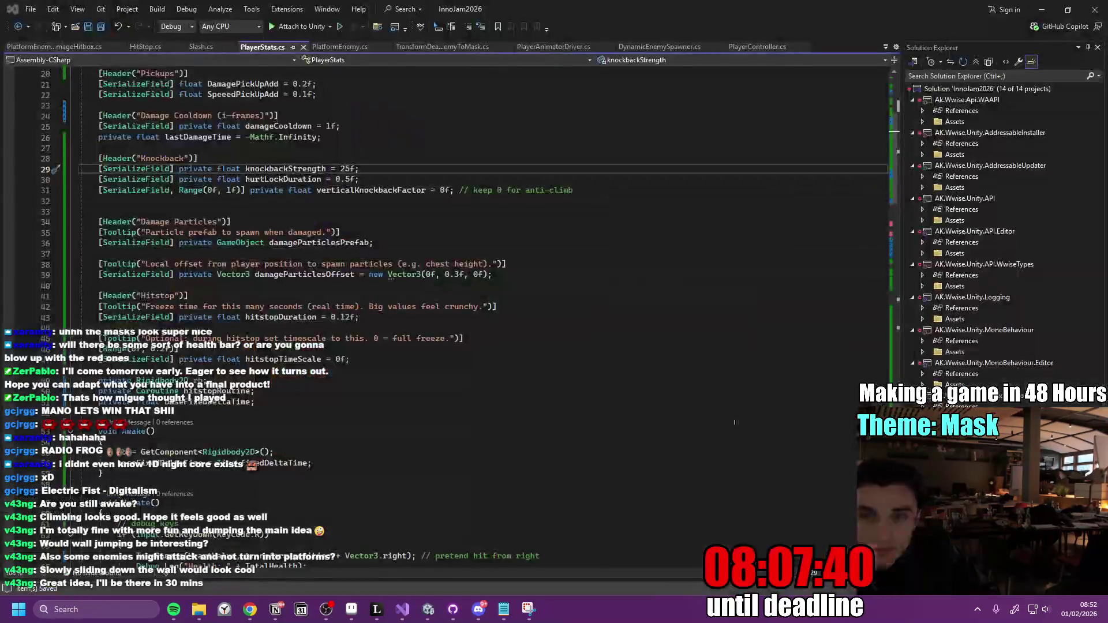
{"action": "left_click", "coordinate": [401, 569]}
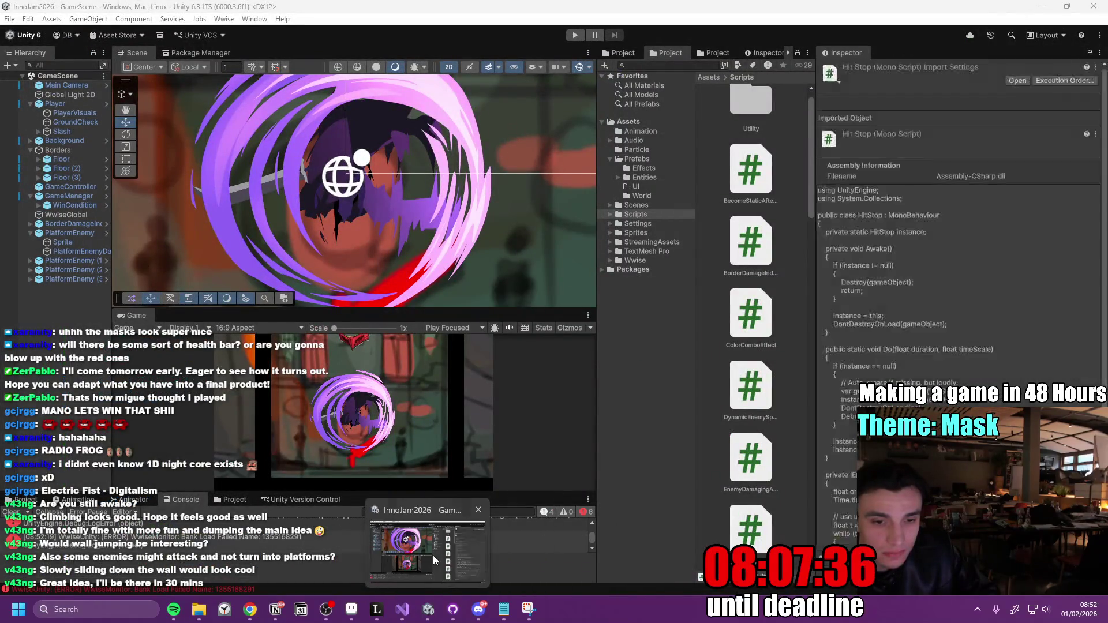
Open the Player prefab and review the Player Controller spring and knockback fields, then maximize the game view.
{"action": "left_click_drag", "start_coordinate": [111, 107], "coordinate": [201, 107]}
{"action": "left_click", "coordinate": [200, 106]}
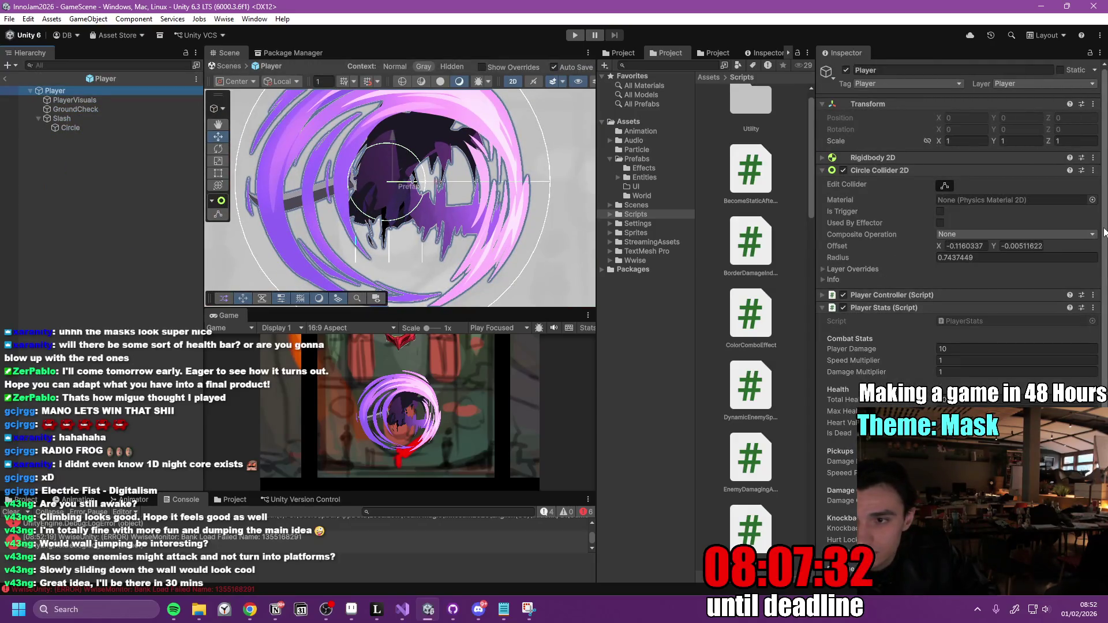
{"action": "scroll", "coordinate": [873, 344], "scroll_direction": "down", "scroll_amount": 4}
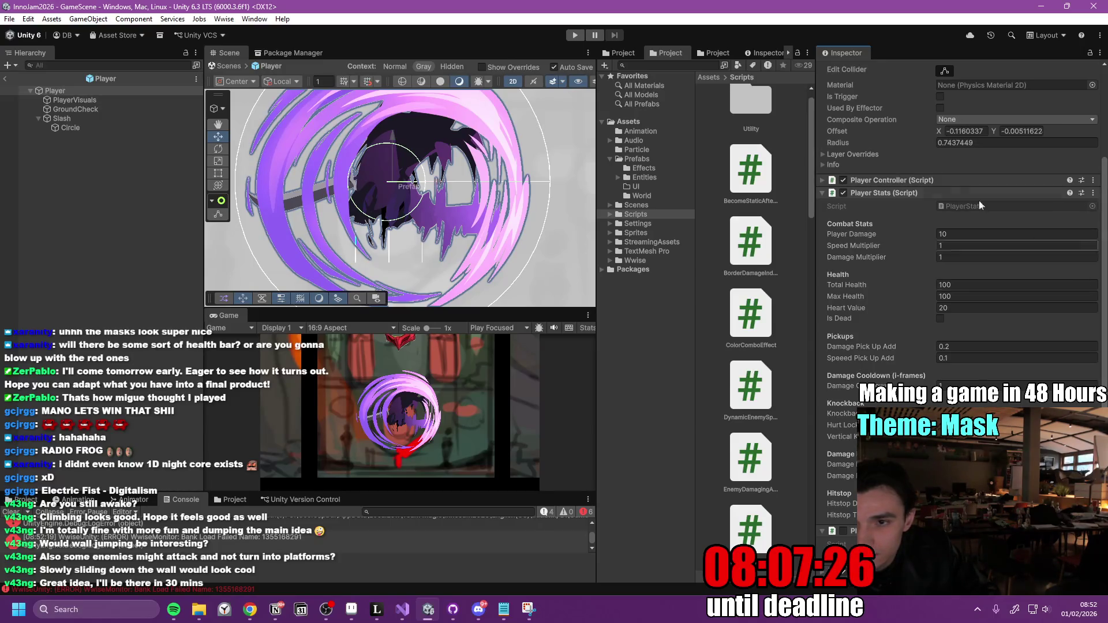
{"action": "left_click", "coordinate": [866, 180]}
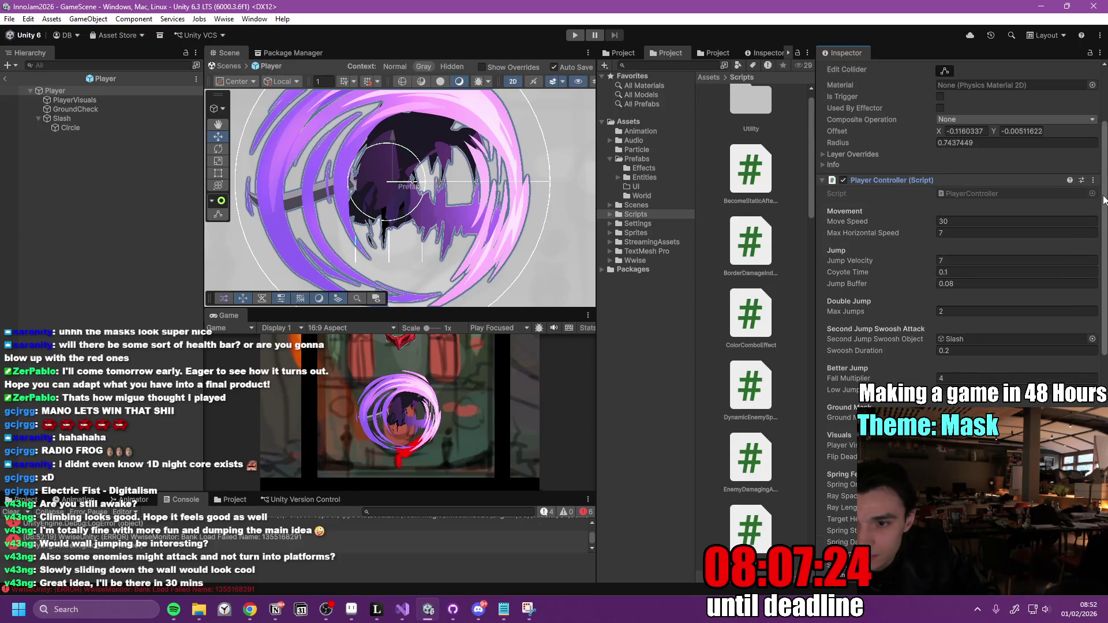
{"action": "scroll", "coordinate": [1097, 248], "scroll_direction": "down", "scroll_amount": 4}
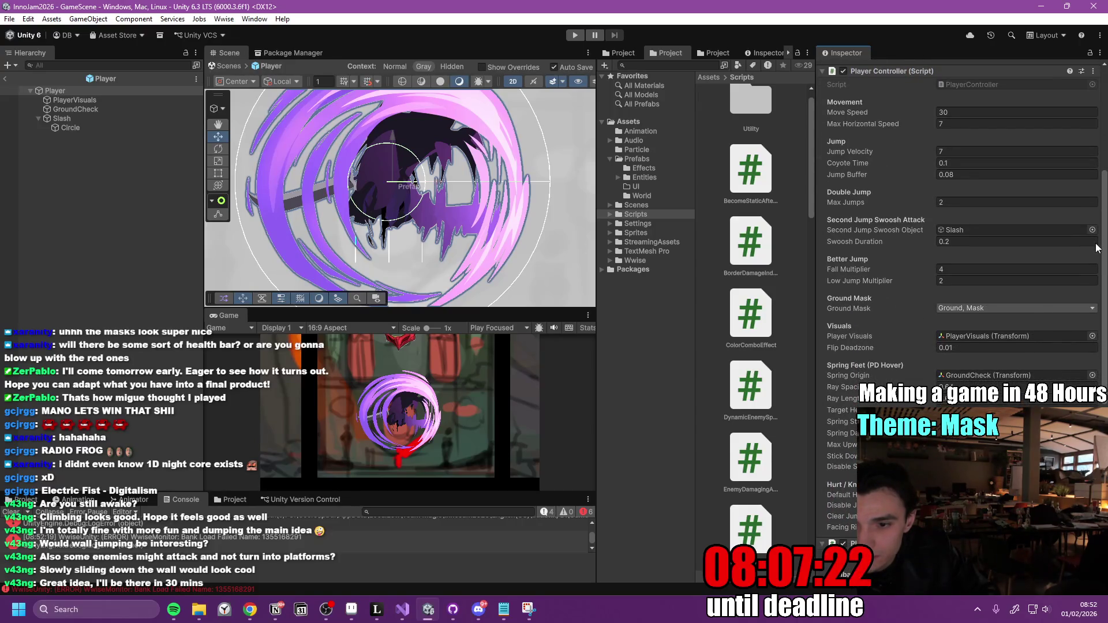
{"action": "scroll", "coordinate": [1097, 248], "scroll_direction": "down", "scroll_amount": 4}
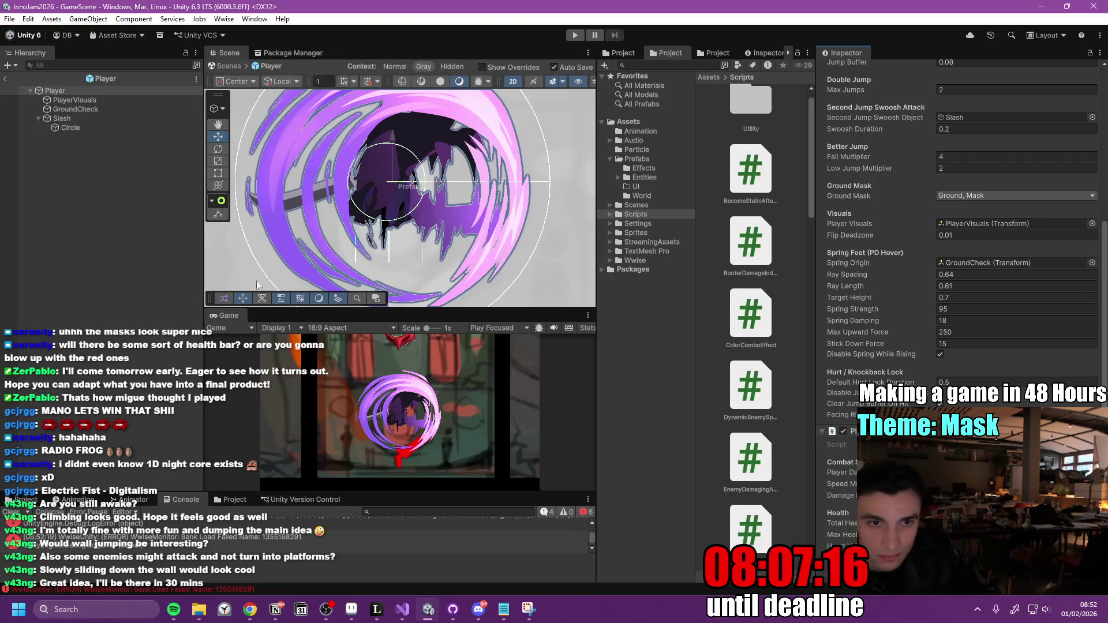
{"action": "double_click", "coordinate": [229, 316]}
Start Play mode and fight the mask enemy, restarting with R after the first game over.
{"action": "left_click", "coordinate": [574, 35]}
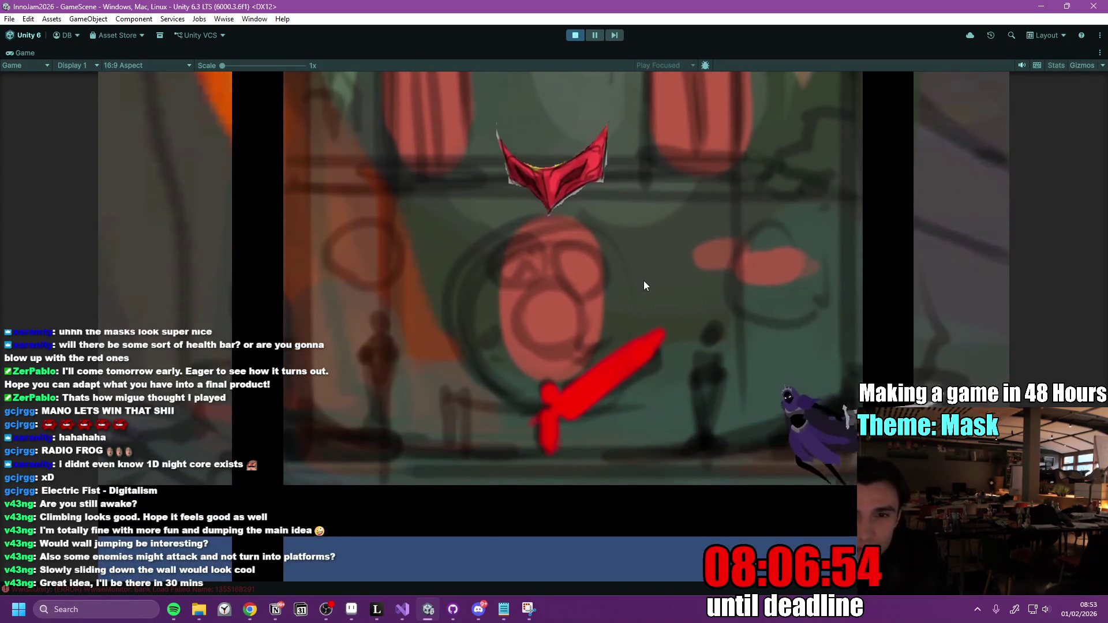
{"action": "key", "text": "space"}
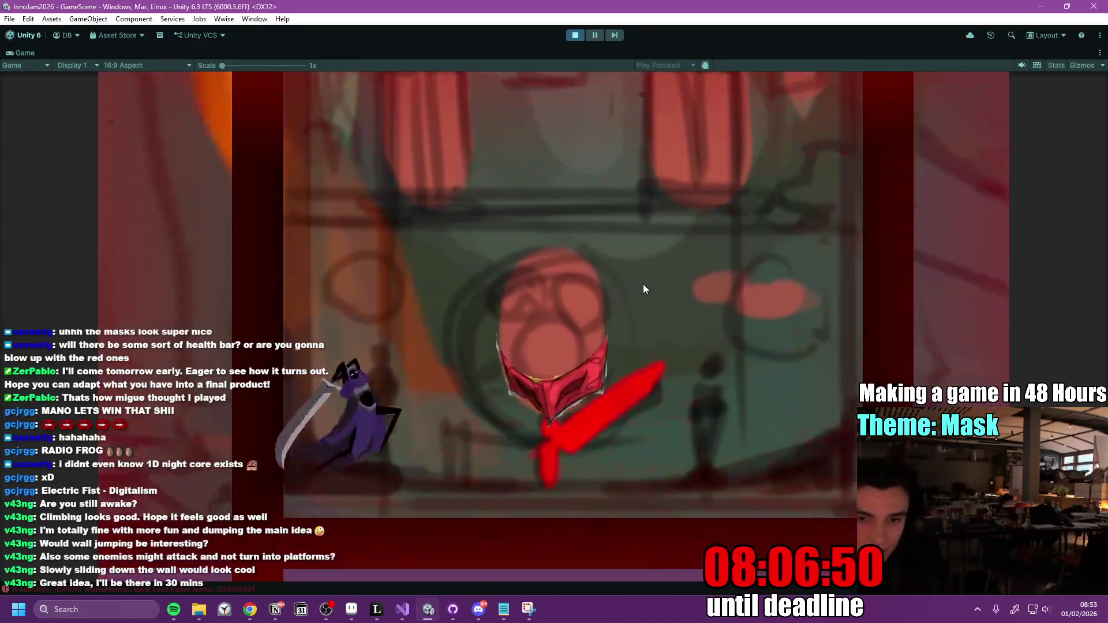
{"action": "key", "text": "d"}
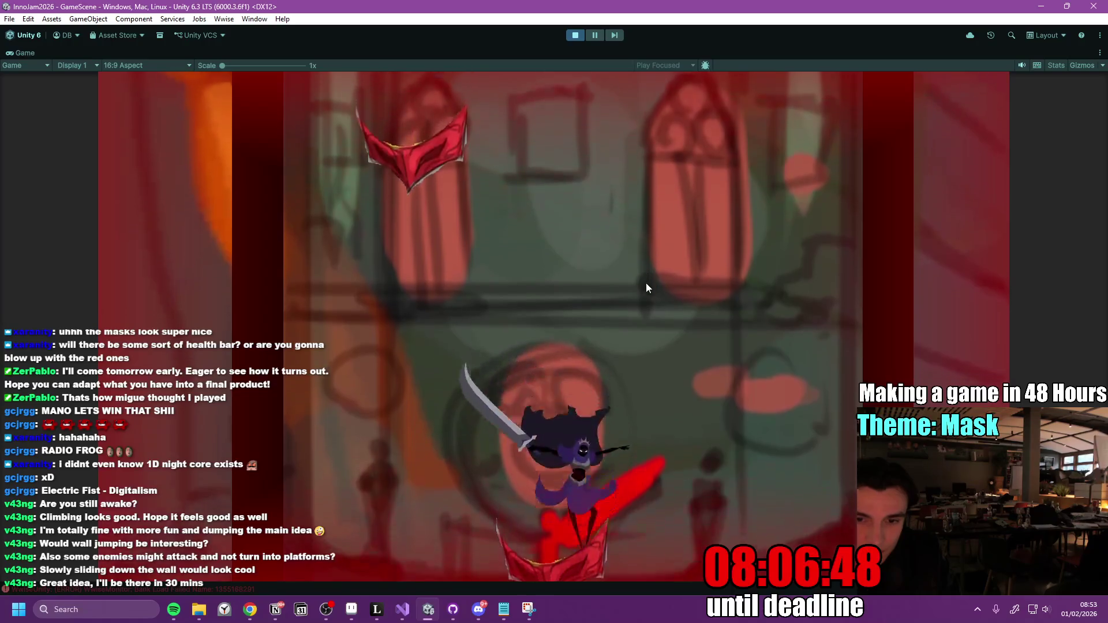
{"action": "key", "text": "a"}
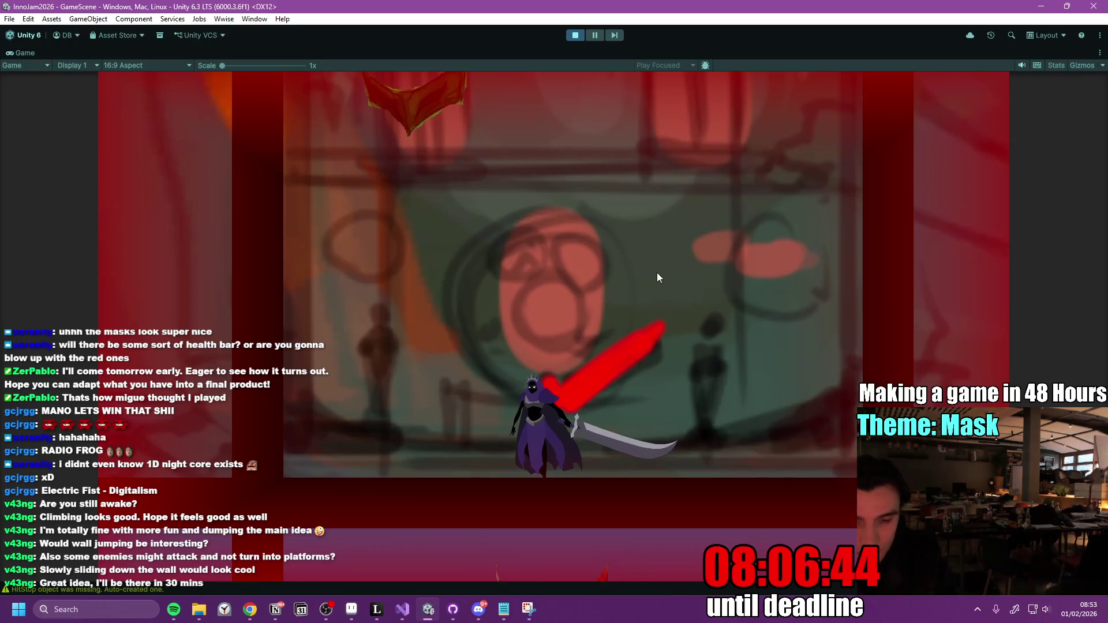
{"action": "key", "text": "r"}
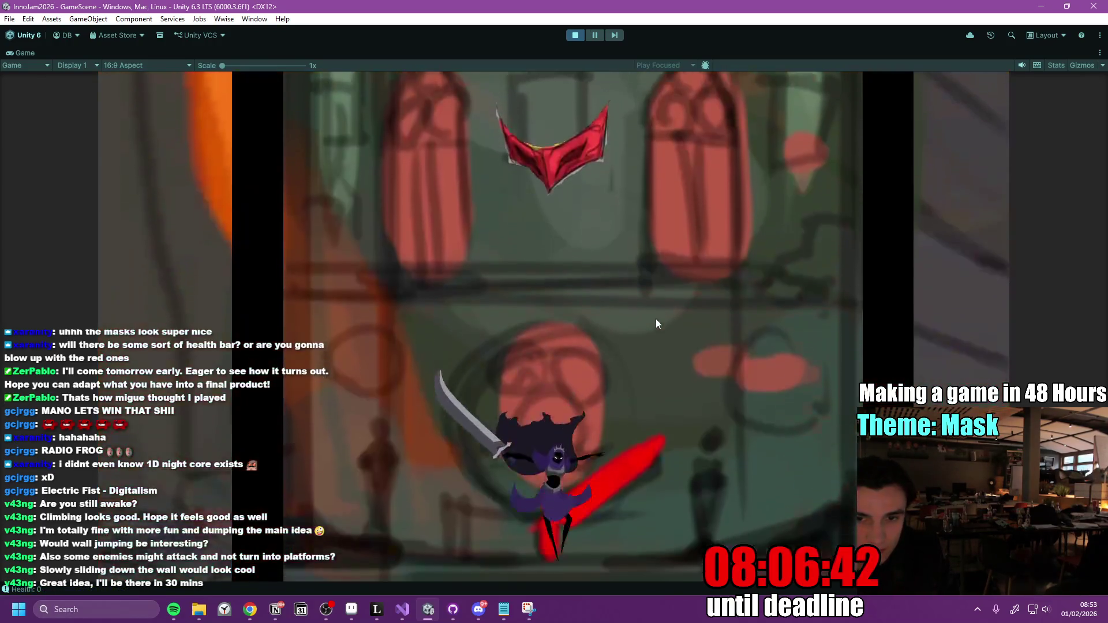
{"action": "key", "text": "d"}
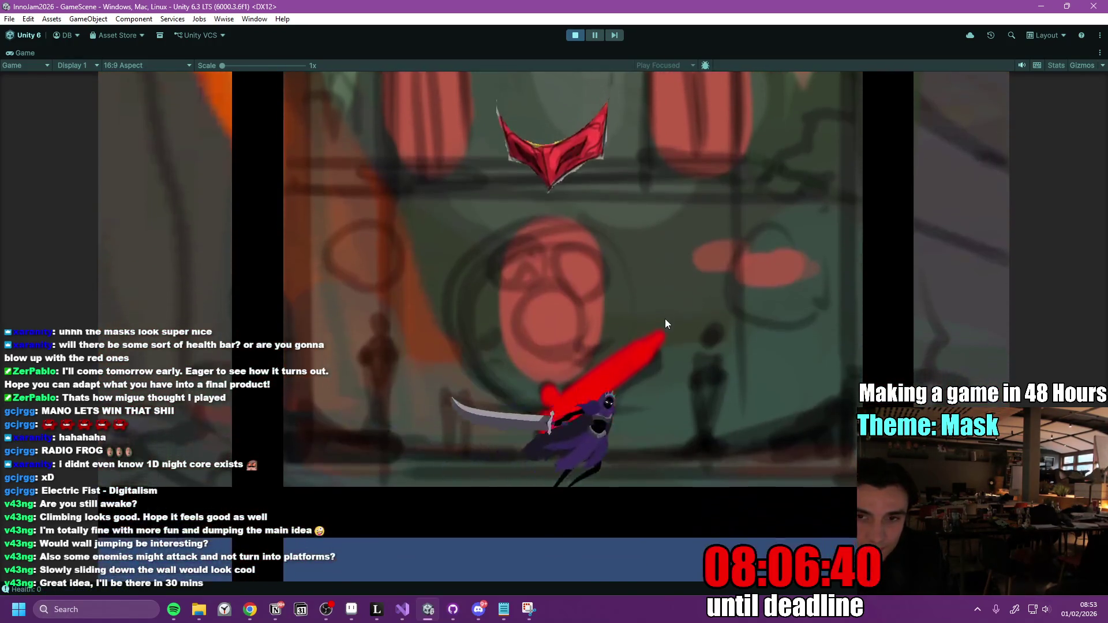
{"action": "key", "text": "a"}
{"action": "key", "text": "space"}
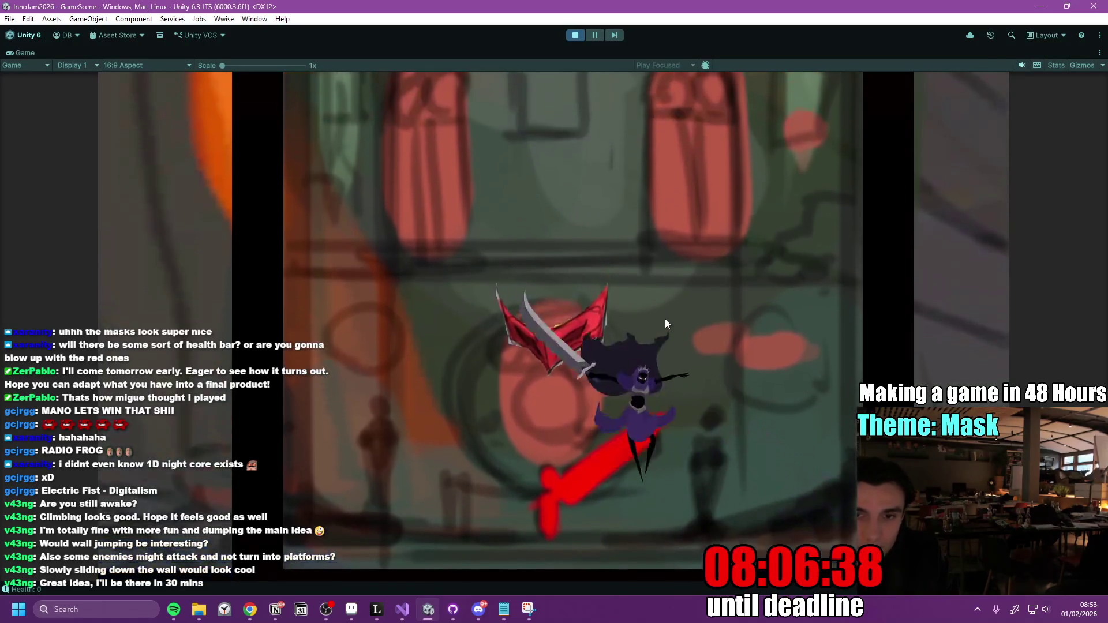
{"action": "key", "text": "a"}
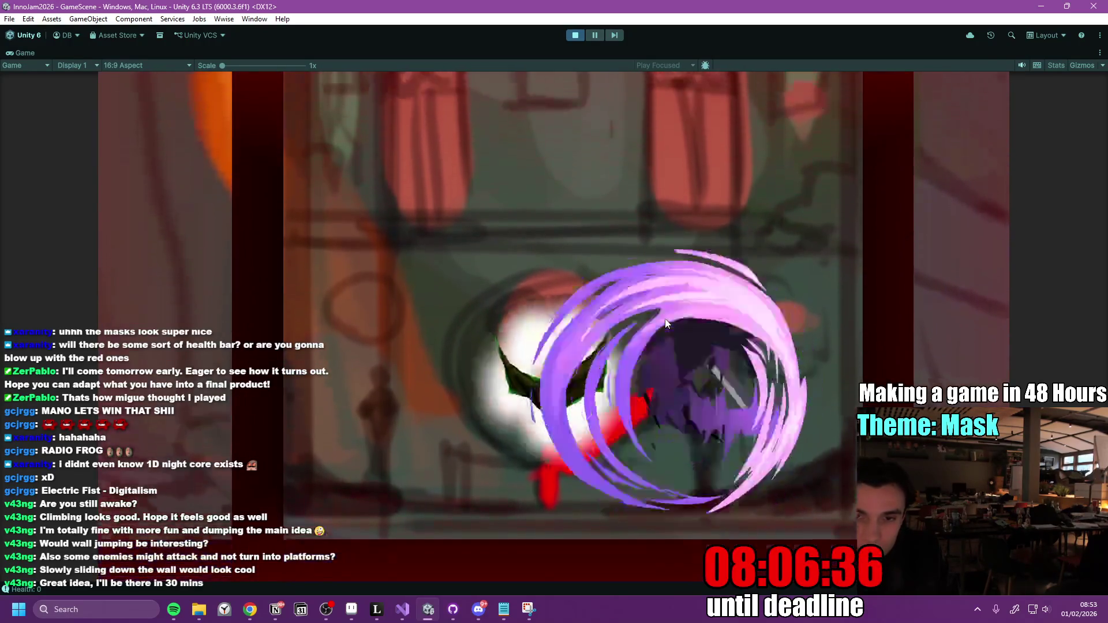
{"action": "key", "text": "a"}
{"action": "key", "text": "space"}
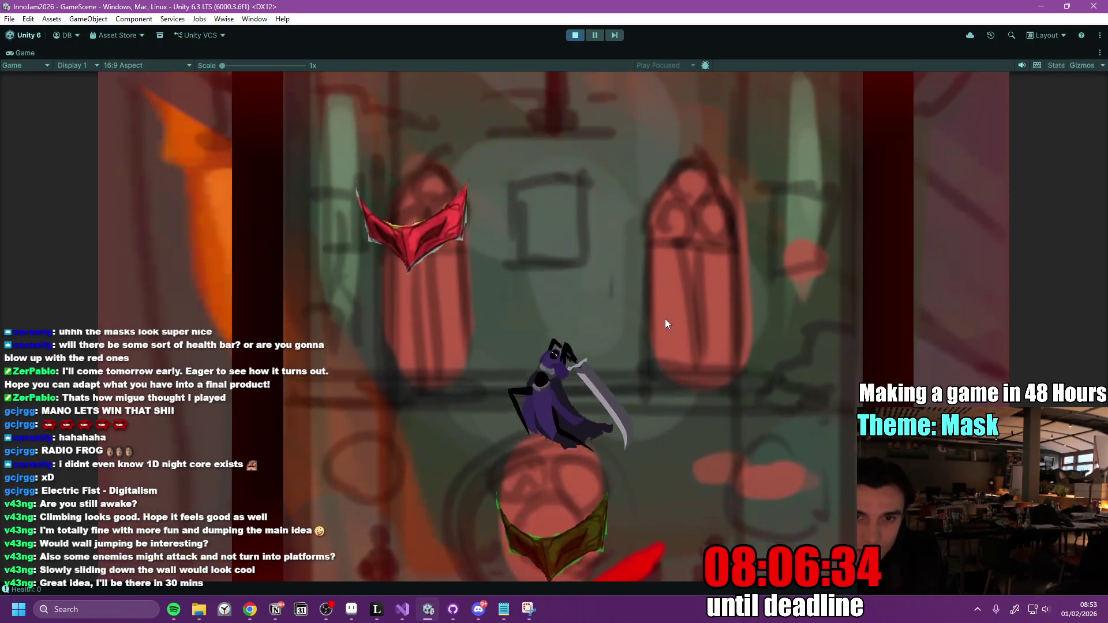
{"action": "key", "text": "d"}
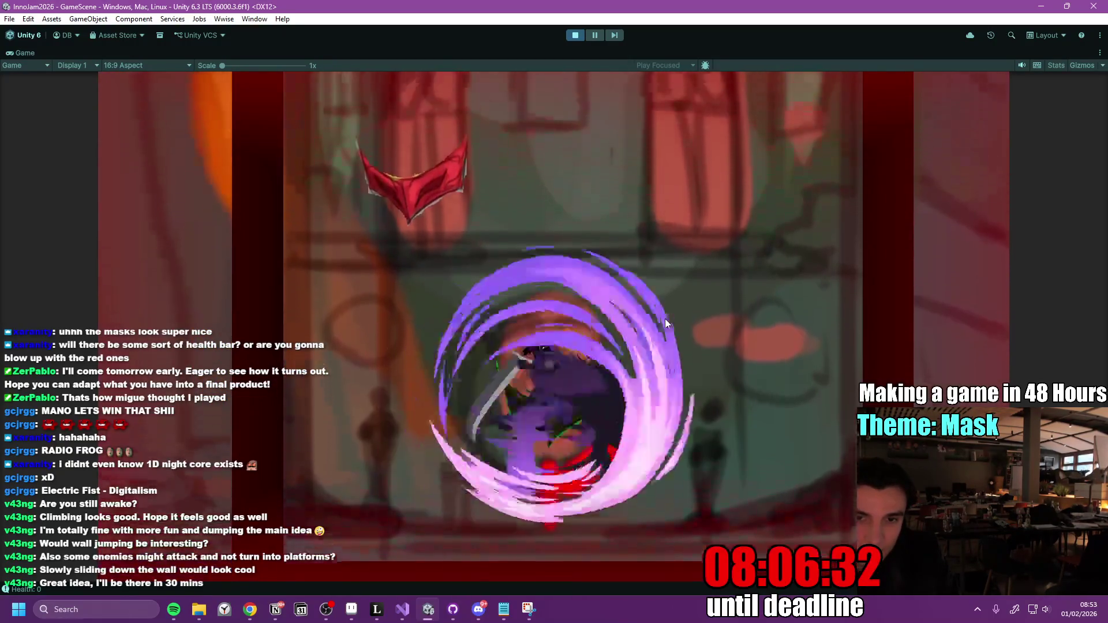
{"action": "key", "text": "d"}
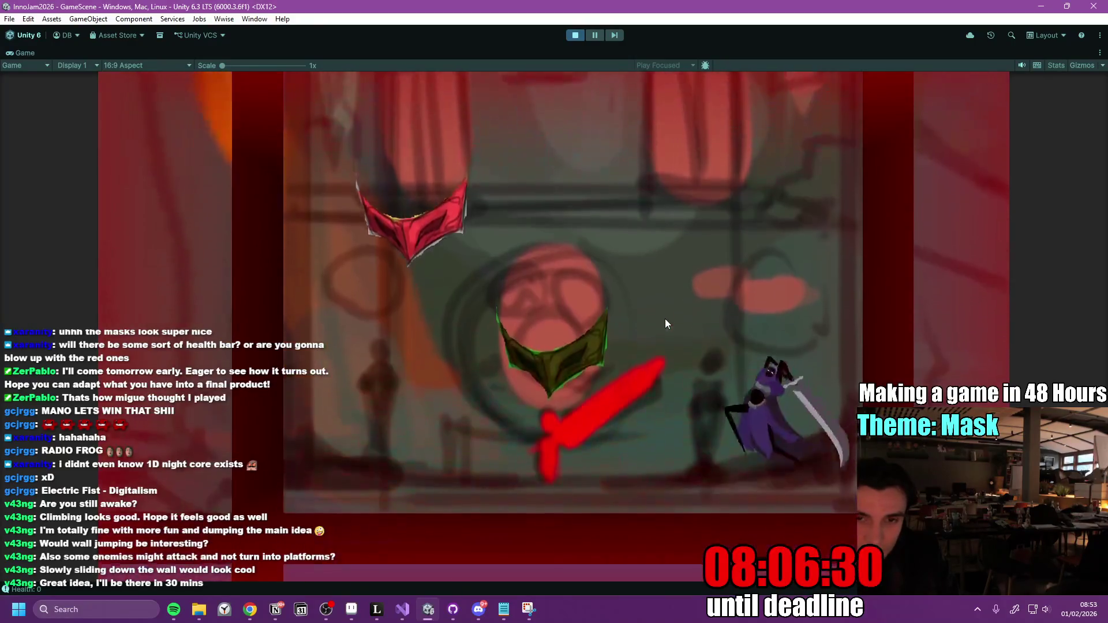
{"action": "key", "text": "a"}
{"action": "key", "text": "d"}
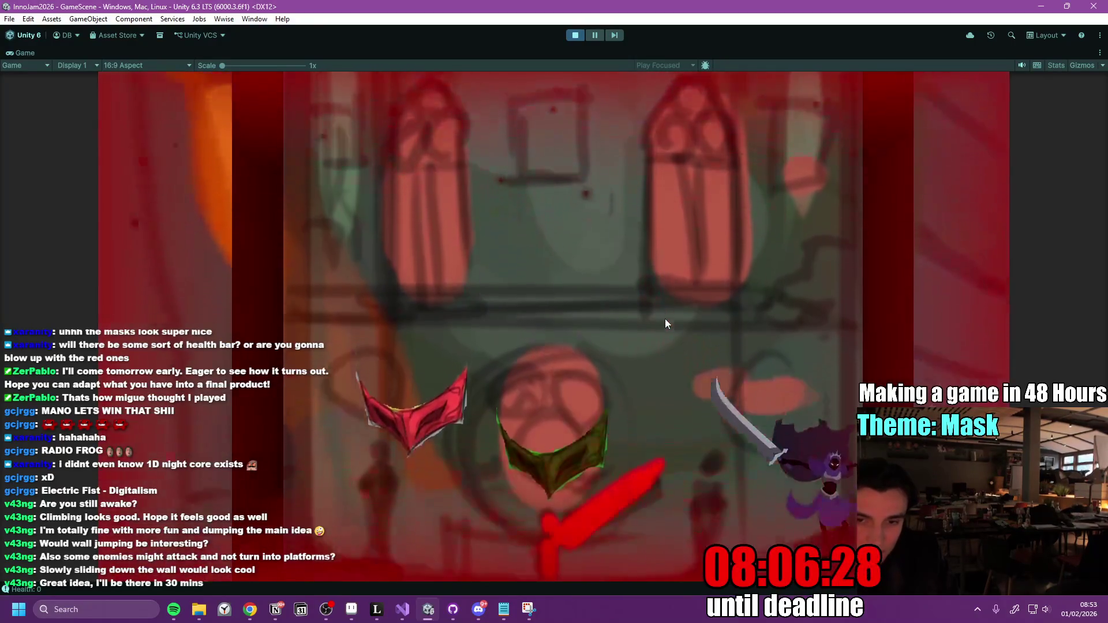
{"action": "key", "text": "a"}
{"action": "key", "text": "space"}
{"action": "key", "text": "d"}
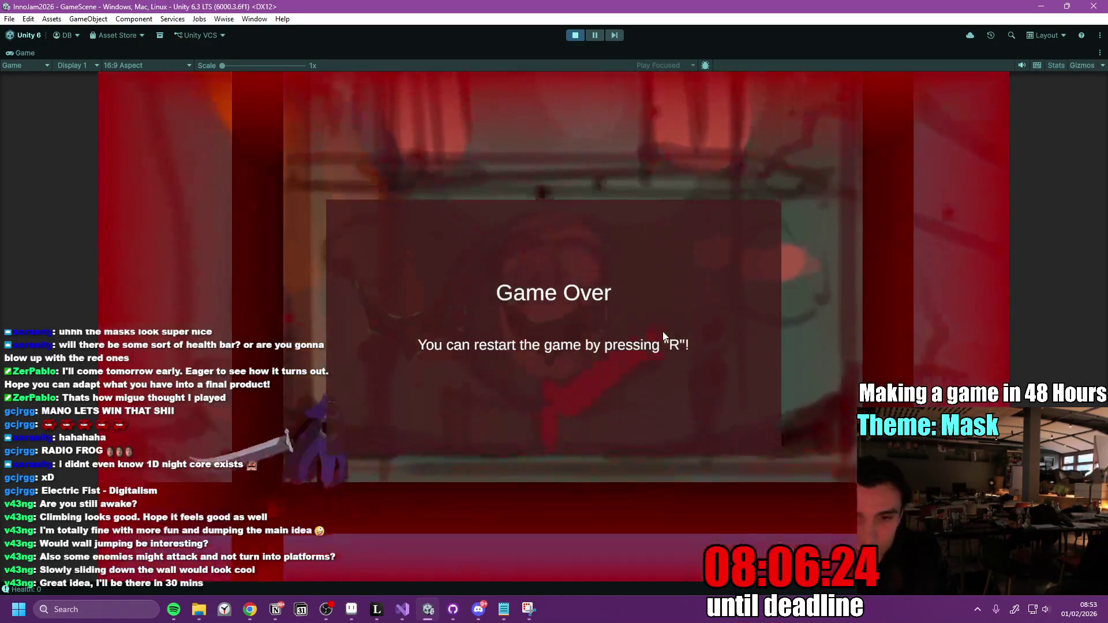
Restart after the next game over, keep slashing at the mask, then stop Play mode.
{"action": "key", "text": "r"}
{"action": "key", "text": "d"}
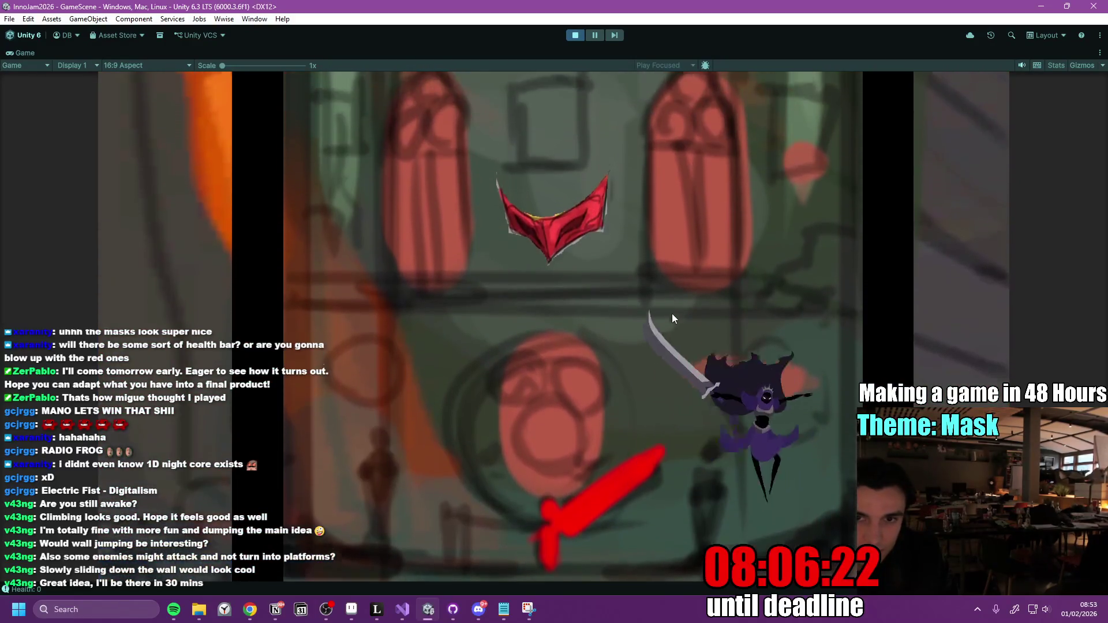
{"action": "key", "text": "a"}
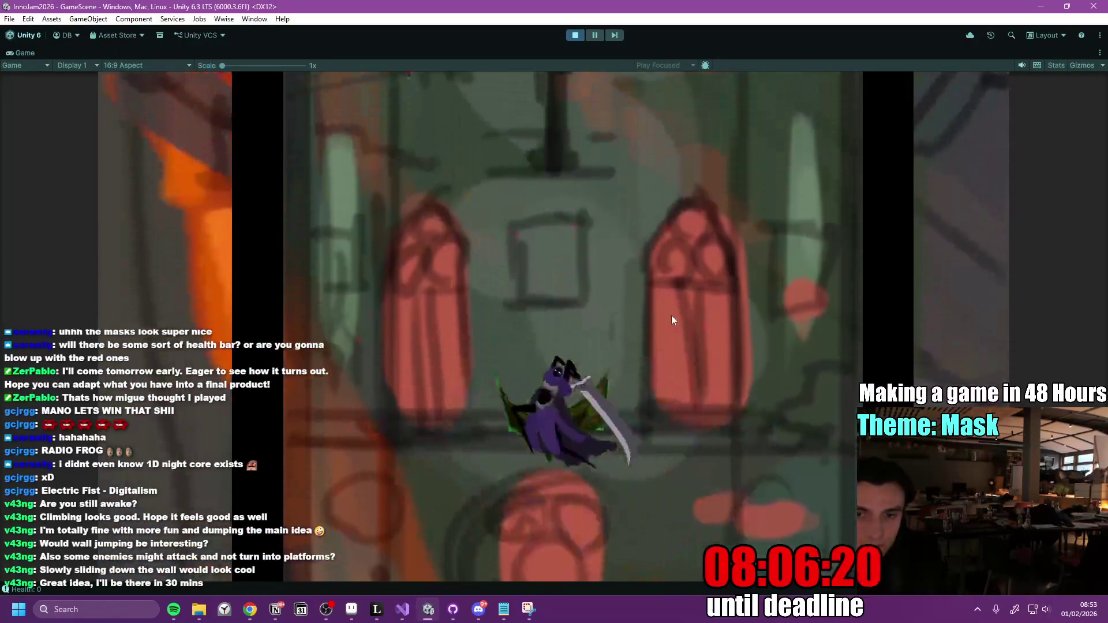
{"action": "key", "text": "d"}
{"action": "key", "text": "space"}
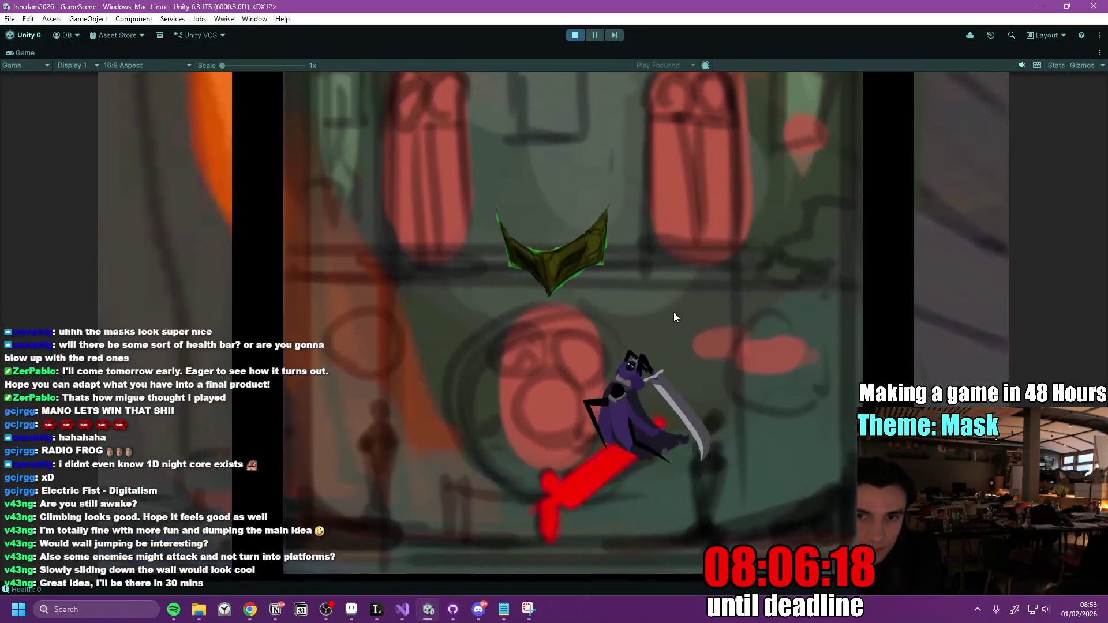
{"action": "key", "text": "d"}
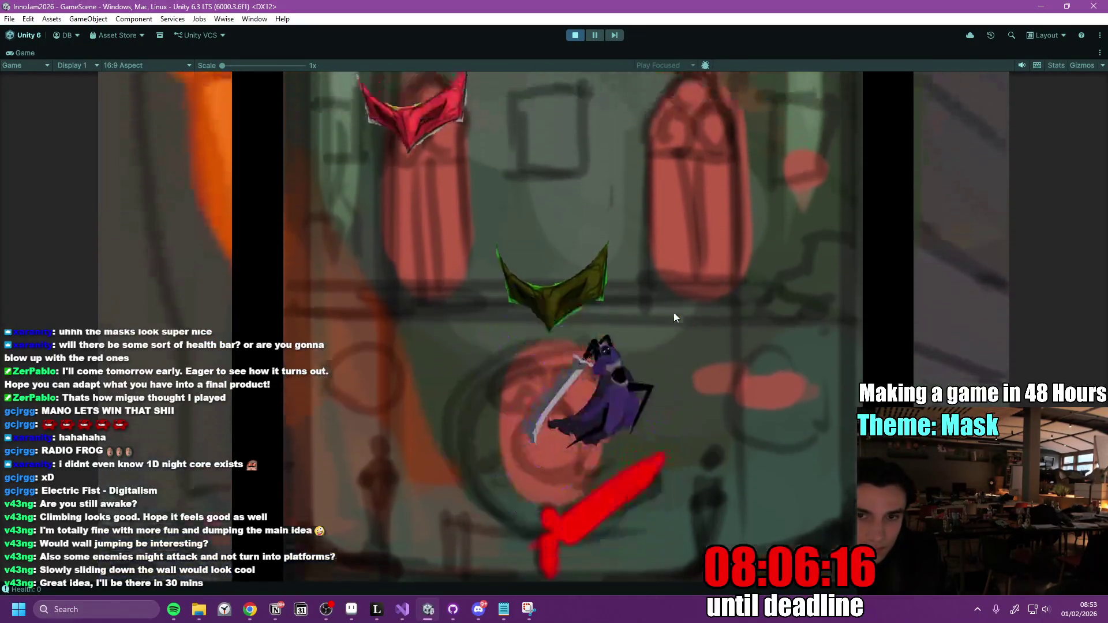
{"action": "key", "text": "a"}
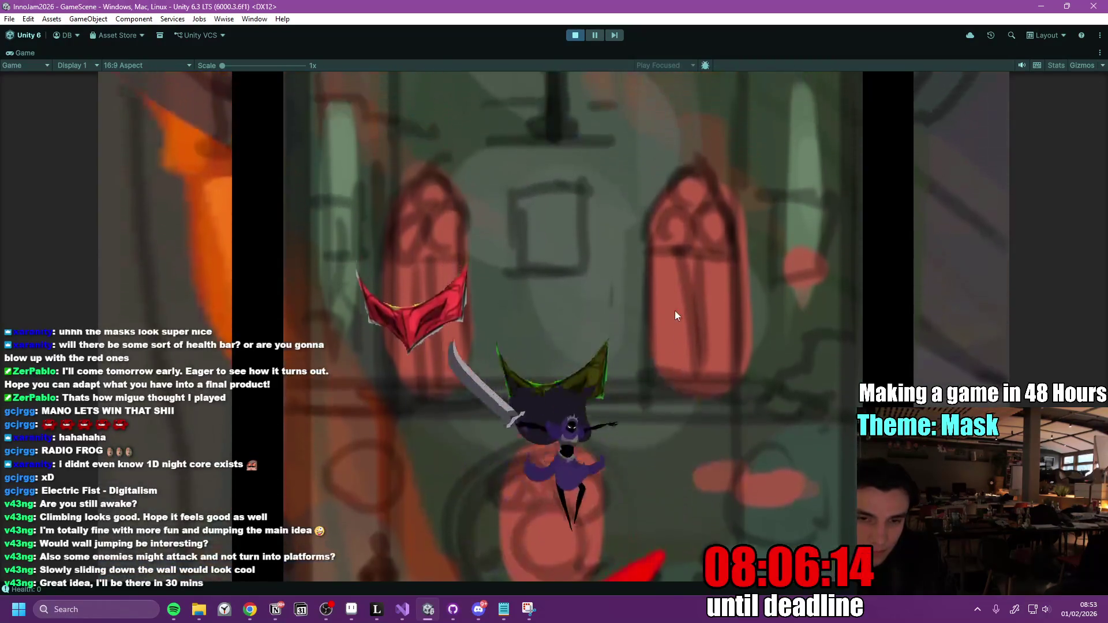
{"action": "key", "text": "d"}
{"action": "key", "text": "a"}
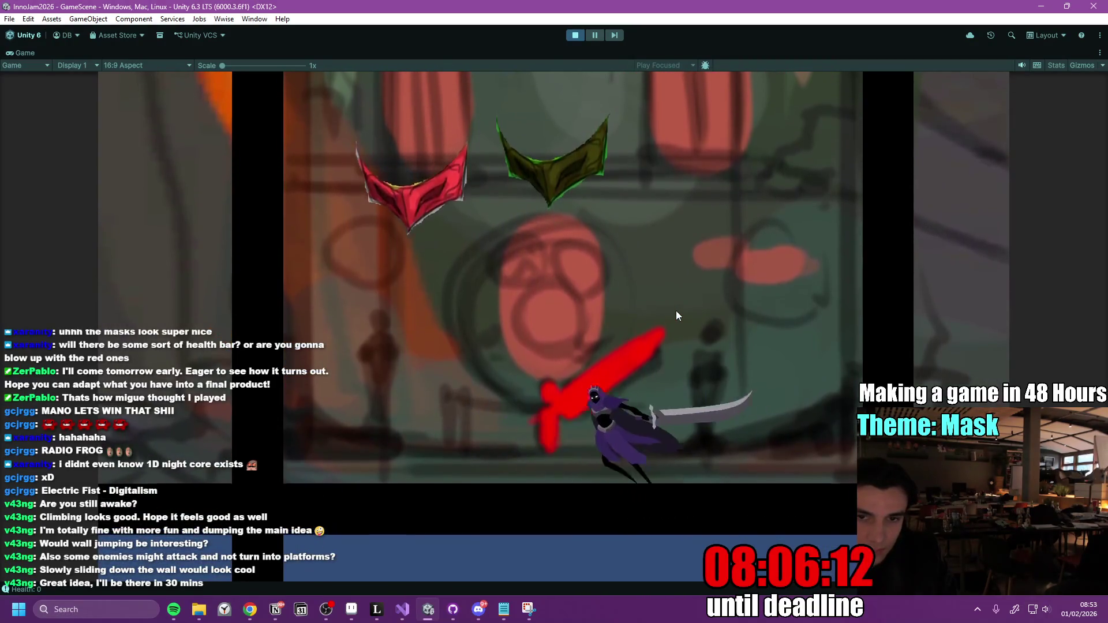
{"action": "key", "text": "space"}
{"action": "key", "text": "a"}
{"action": "key", "text": "d"}
{"action": "key", "text": "a"}
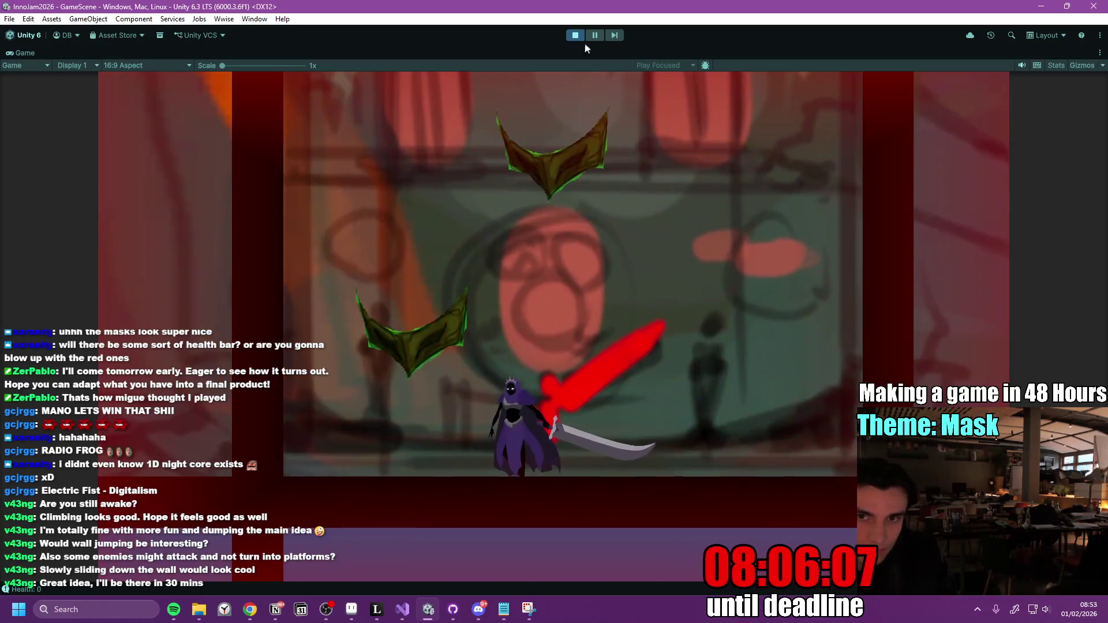
{"action": "left_click", "coordinate": [576, 35]}
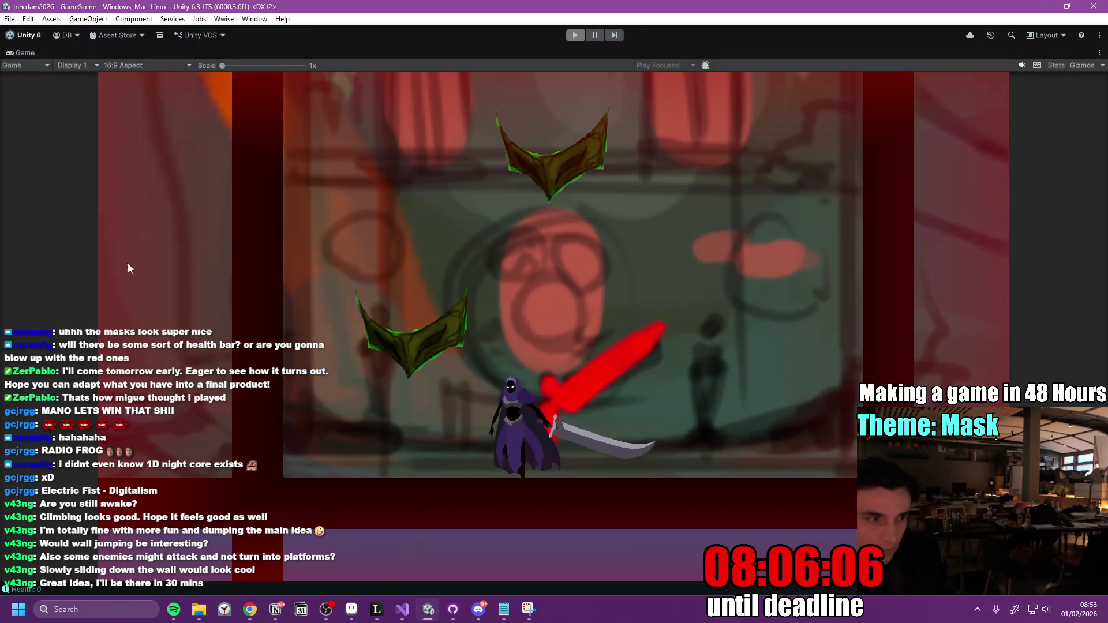
Come back from the browser to Unity and un-maximize the Game view with Shift+Space.
{"action": "key", "text": "alt+Tab"}
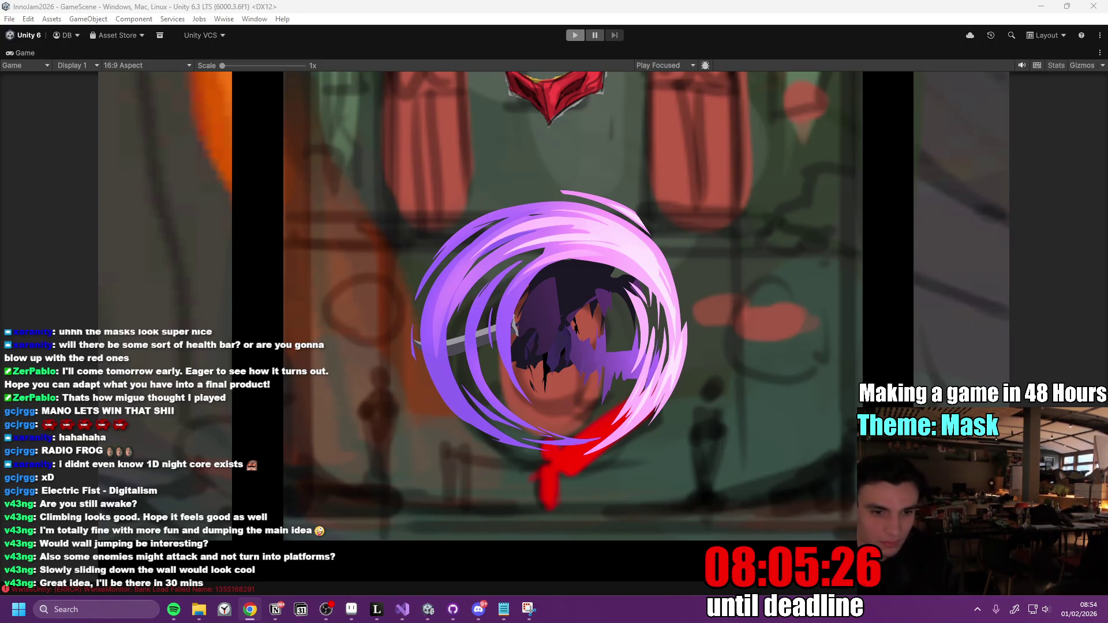
{"action": "left_click", "coordinate": [33, 50]}
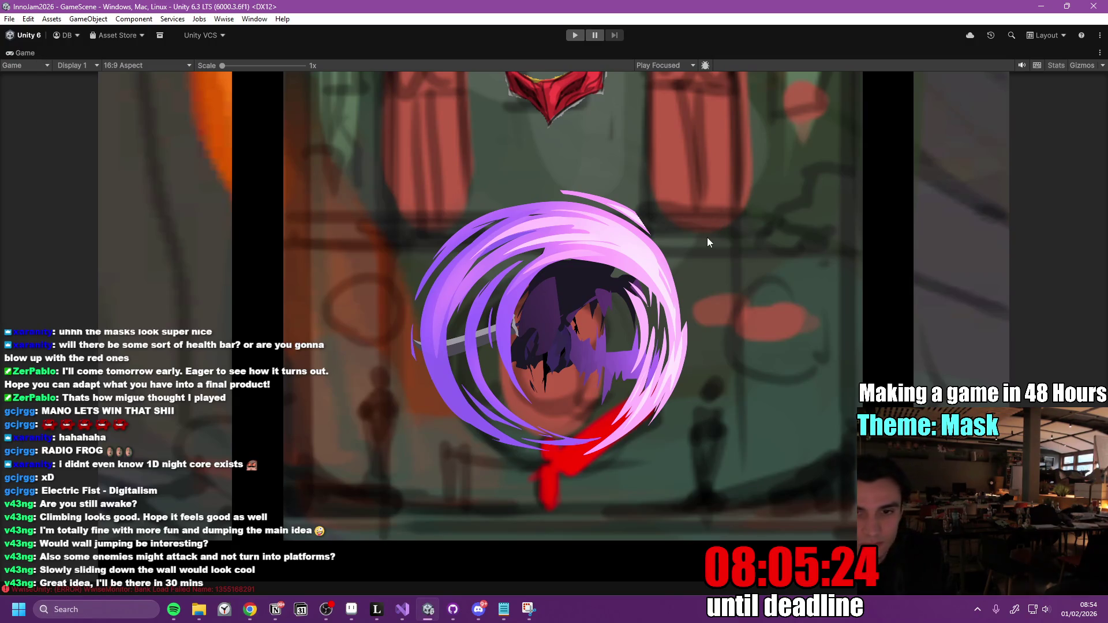
{"action": "key", "text": "shift+space"}
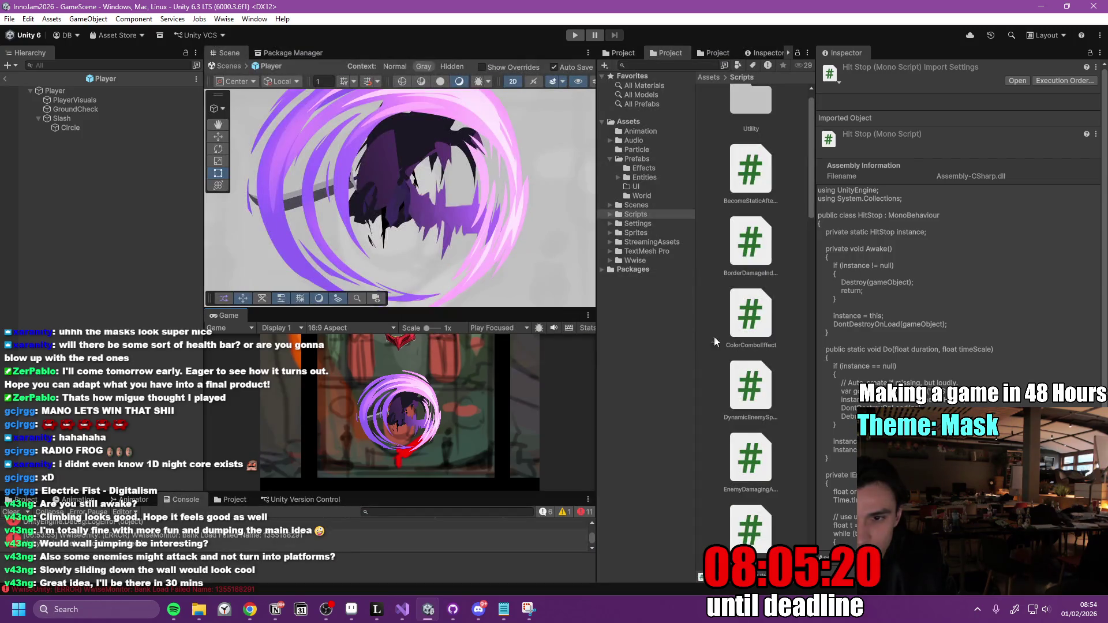
Widen the Project panel, frame the Player object and scroll its Inspector to Player Stats.
{"action": "left_click_drag", "start_coordinate": [815, 337], "coordinate": [869, 337]}
{"action": "left_click", "coordinate": [58, 91]}
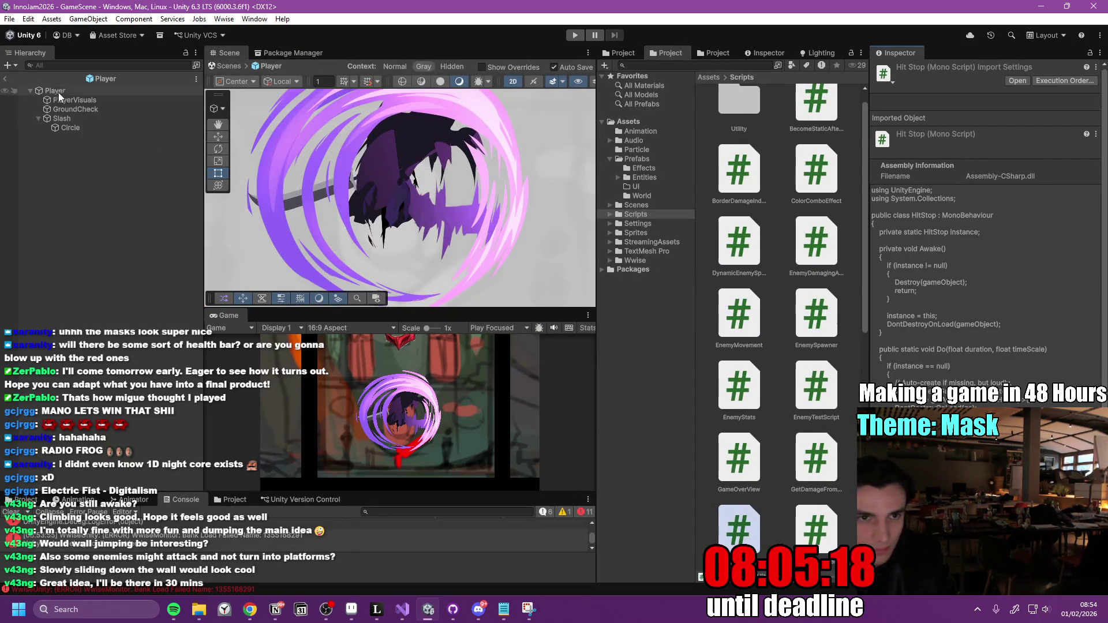
{"action": "double_click", "coordinate": [63, 90]}
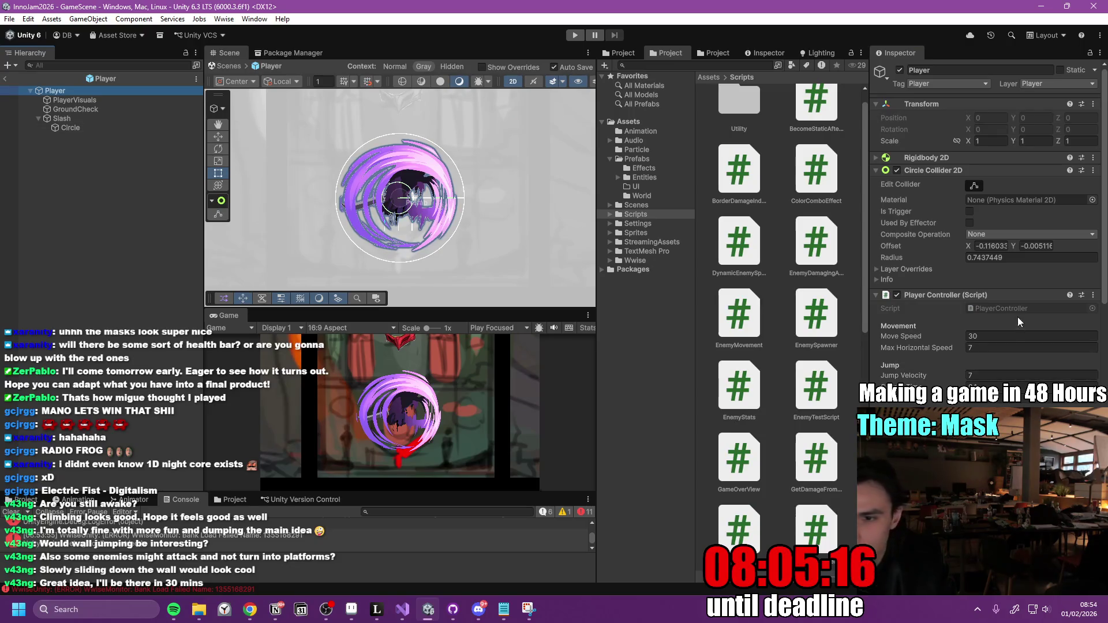
{"action": "scroll", "coordinate": [1000, 404], "scroll_direction": "down", "scroll_amount": 15}
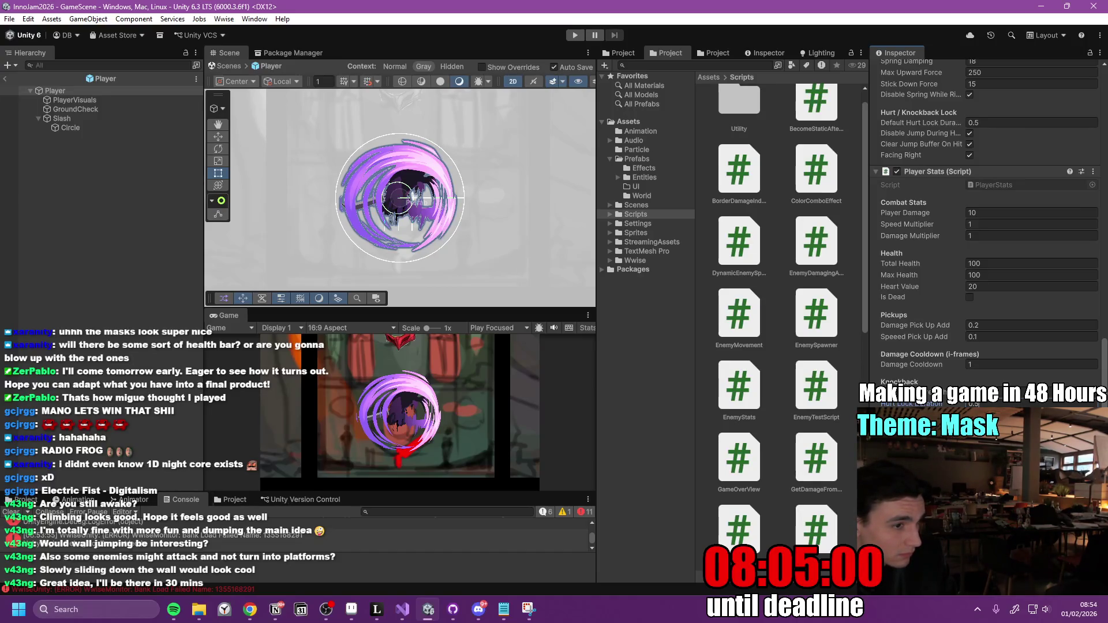
Bring PlayerStats.cs up in Visual Studio and scroll through its fields.
{"action": "key", "text": "alt+Tab"}
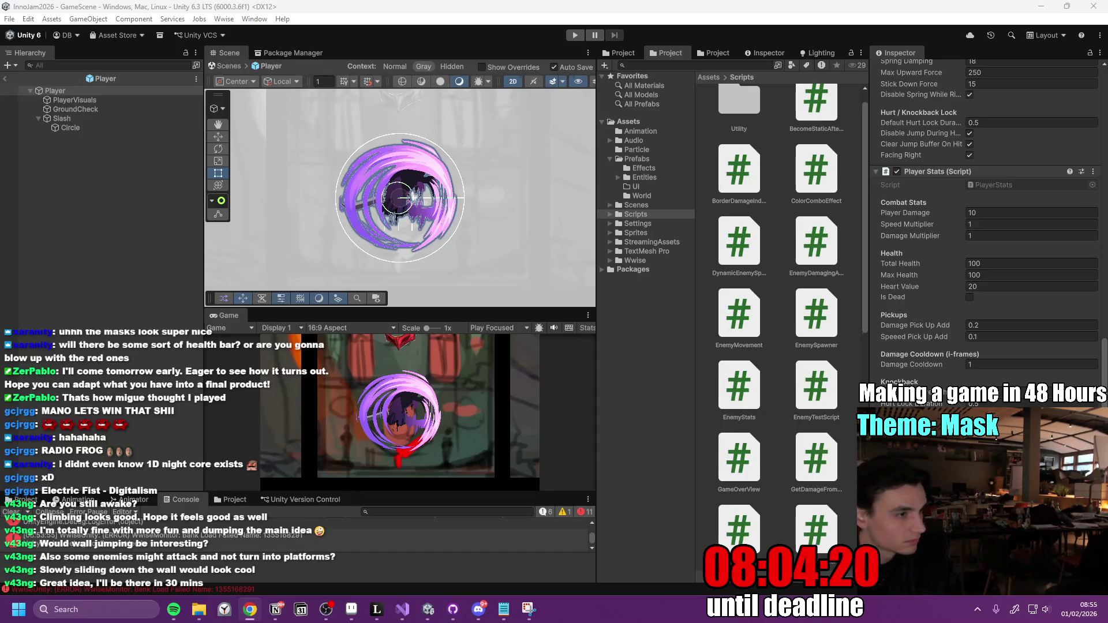
{"action": "left_click", "coordinate": [403, 609]}
{"action": "scroll", "coordinate": [222, 284], "scroll_direction": "down", "scroll_amount": 13}
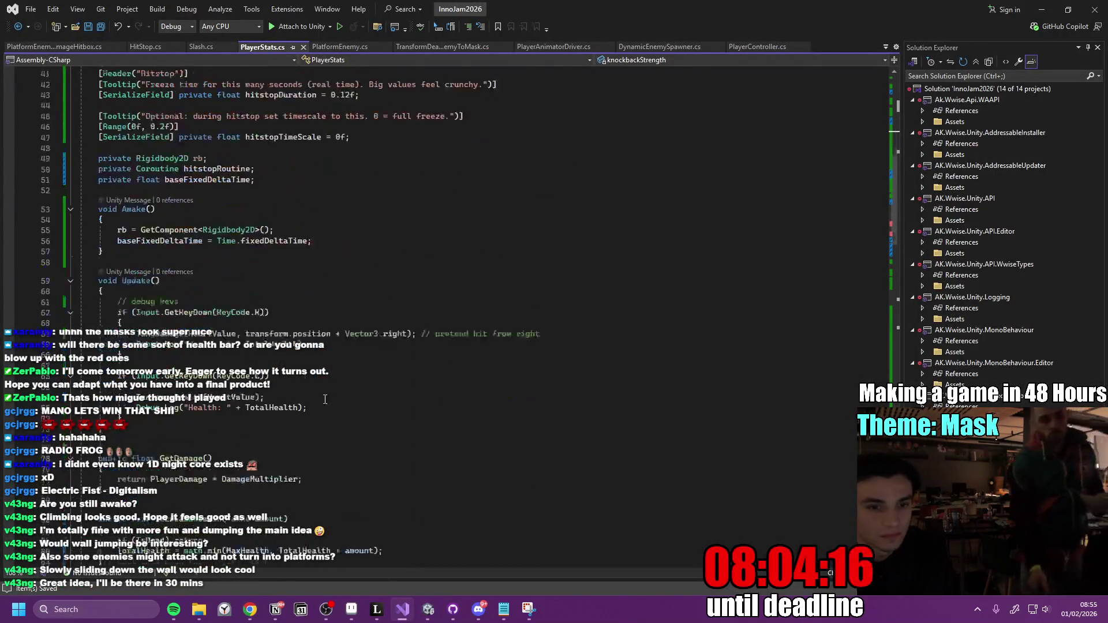
Replace the ApplyKnockback method in PlayerStats.cs with the new knockback code and save.
{"action": "scroll", "coordinate": [344, 375], "scroll_direction": "down", "scroll_amount": 17}
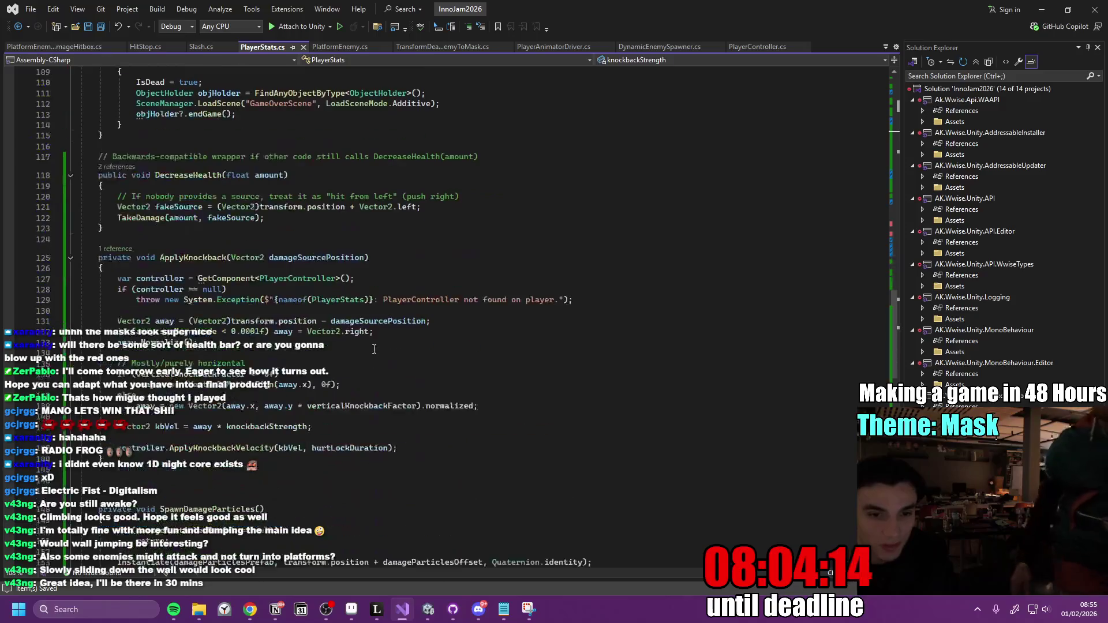
{"action": "left_click_drag", "start_coordinate": [94, 259], "coordinate": [155, 456]}
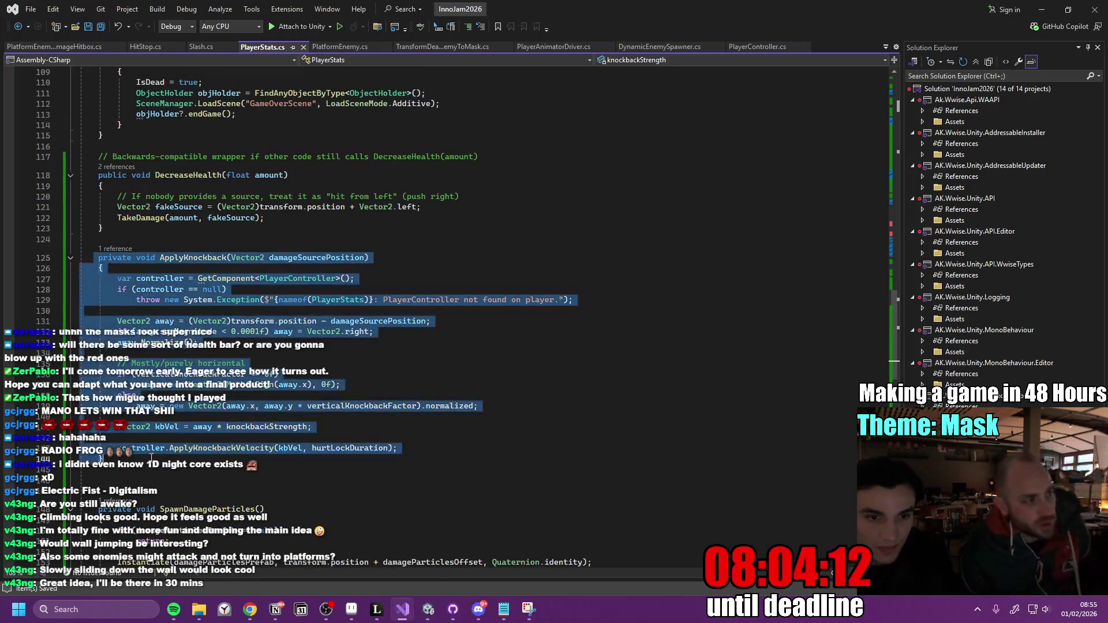
{"action": "key", "text": "ctrl+v"}
{"action": "left_click", "coordinate": [348, 395]}
{"action": "key", "text": "ctrl+s"}
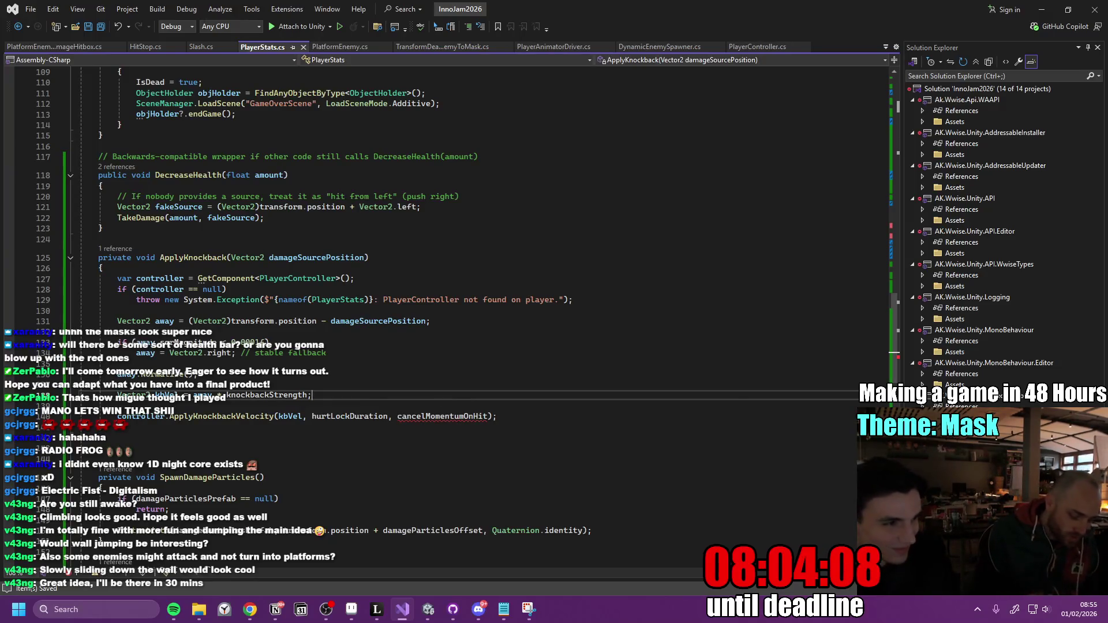
Update the three Knockback field lines in PlayerStats.cs, then switch to the PlayerController.cs tab.
{"action": "key", "text": "alt+Tab"}
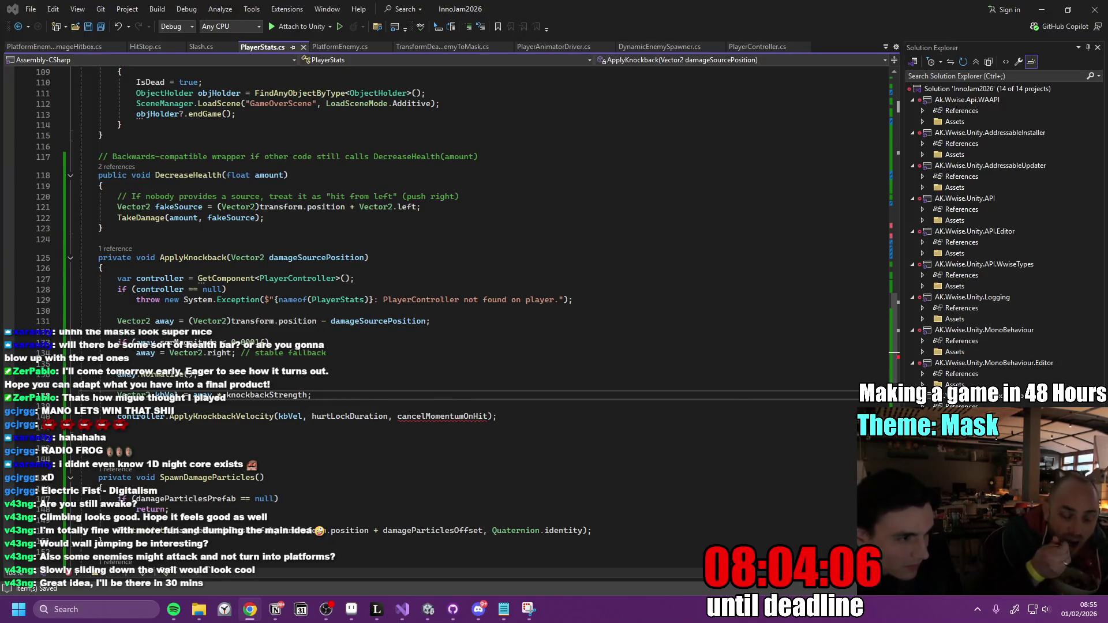
{"action": "scroll", "coordinate": [152, 360], "scroll_direction": "up", "scroll_amount": 20}
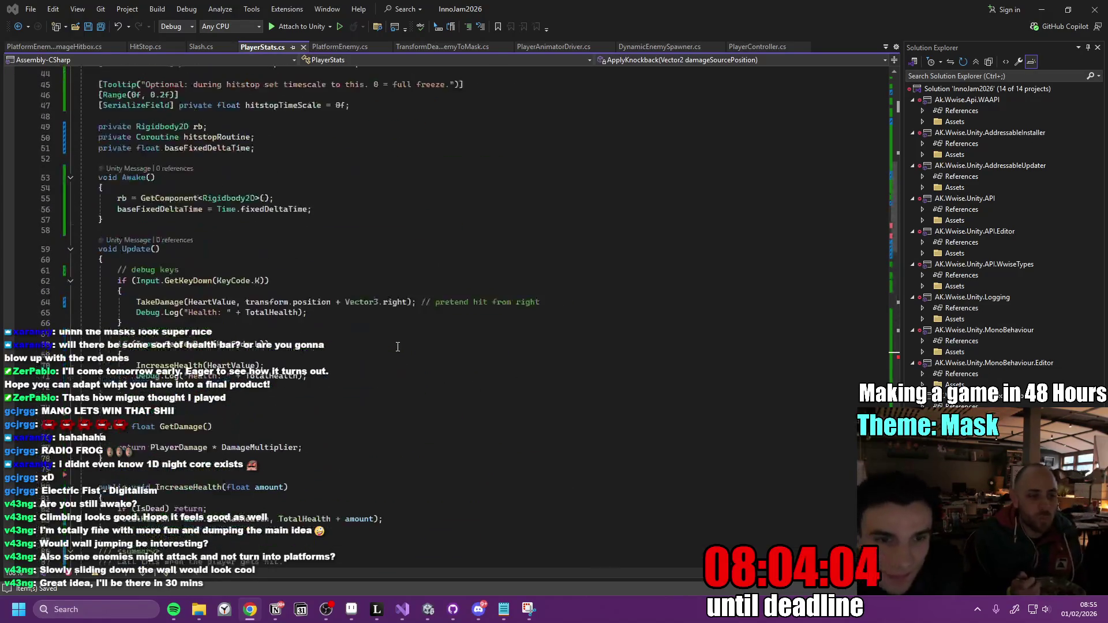
{"action": "key", "text": "alt+Tab"}
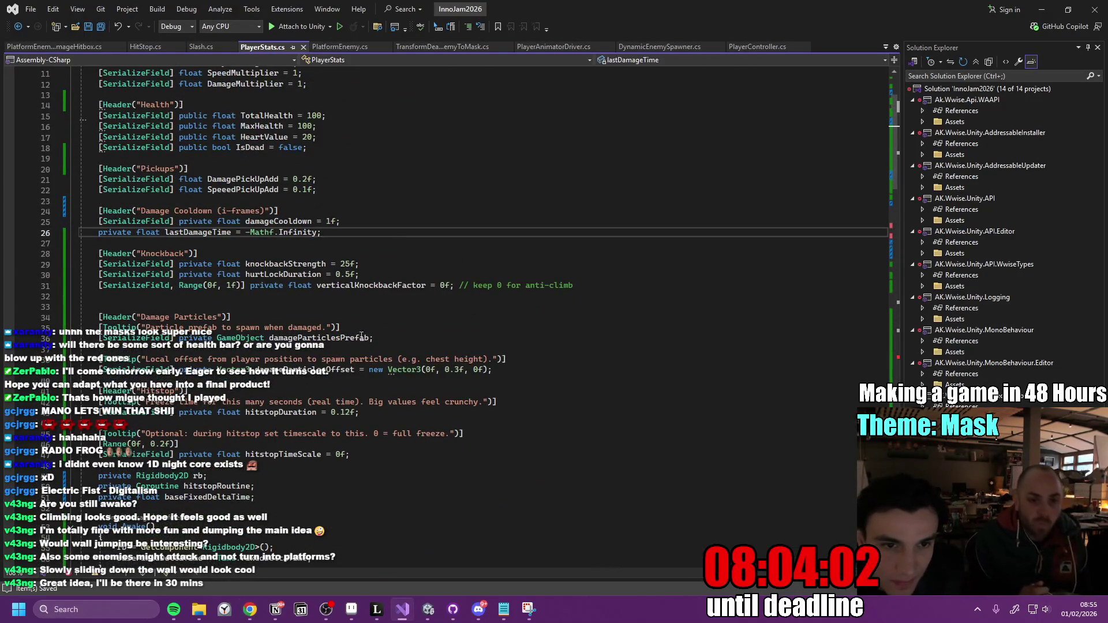
{"action": "mouse_move", "coordinate": [586, 290]}
{"action": "left_mouse_down"}
{"action": "mouse_move", "coordinate": [98, 275]}
{"action": "mouse_move", "coordinate": [95, 264]}
{"action": "left_mouse_up"}
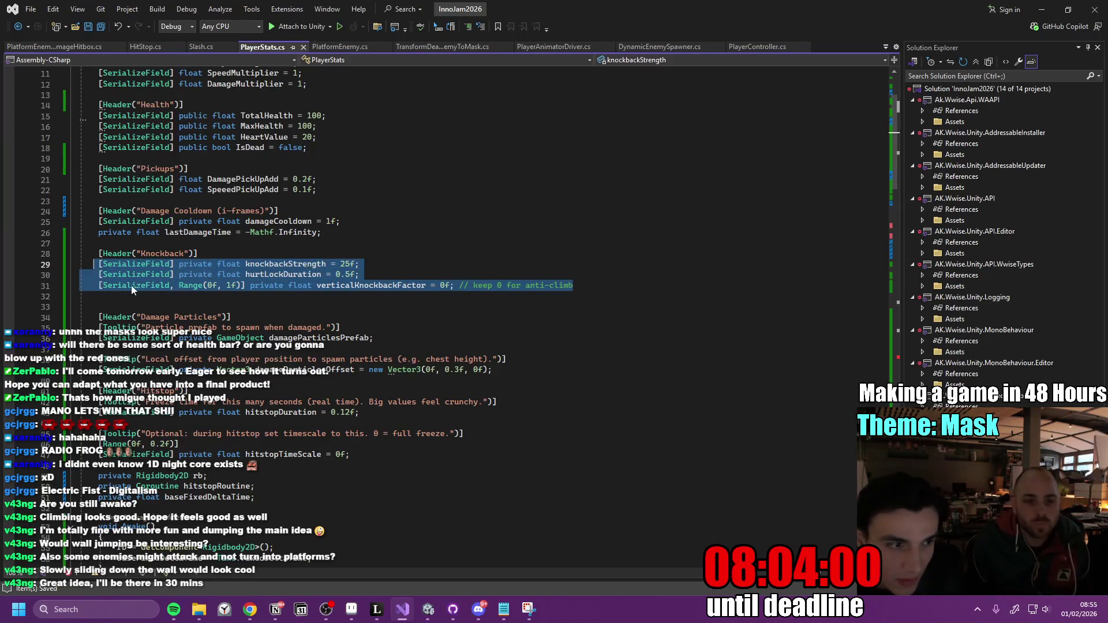
{"action": "key", "text": "ctrl+z"}
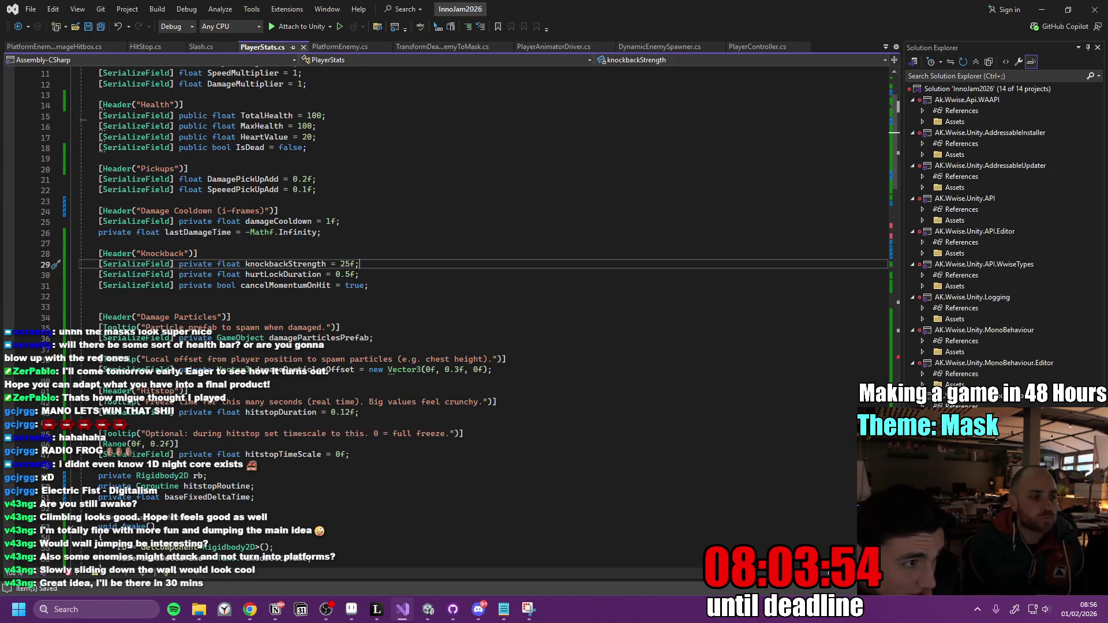
{"action": "key", "text": "alt+Tab"}
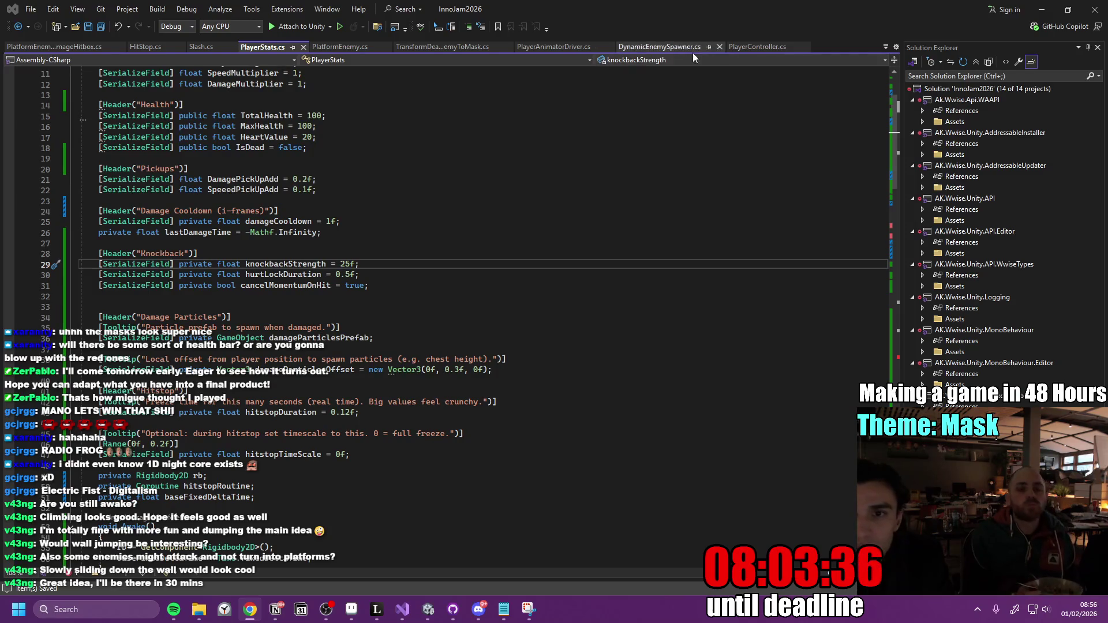
{"action": "left_click", "coordinate": [760, 50]}
Replace ApplyKnockbackVelocity with the pasted version taking cancelMomentumOnHit, and save.
{"action": "key", "text": "ctrl+f"}
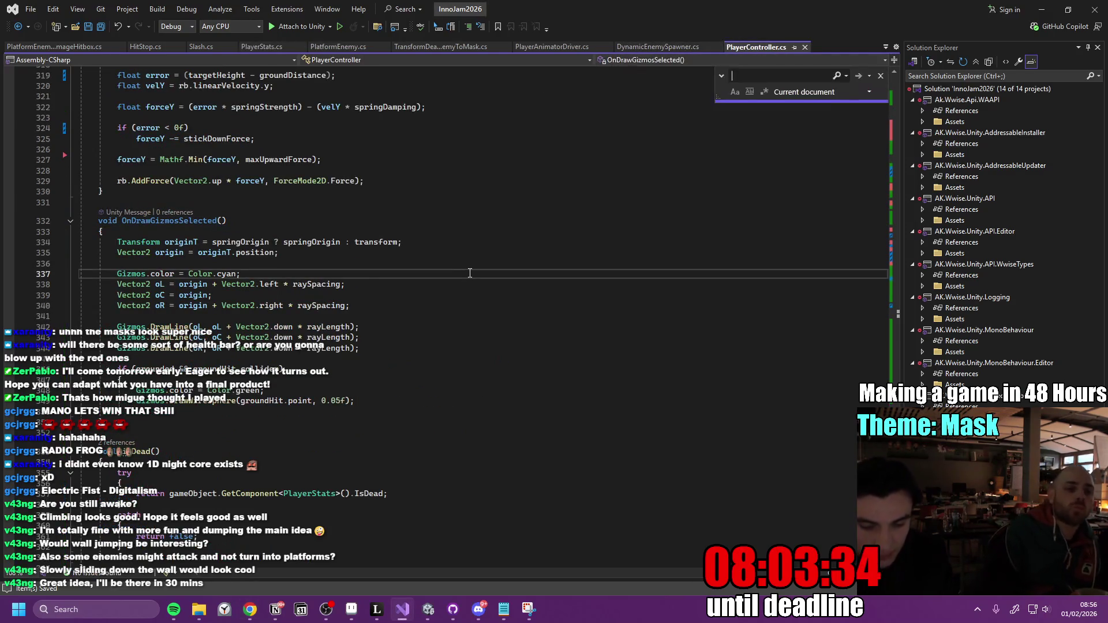
{"action": "type", "text": "apply"}
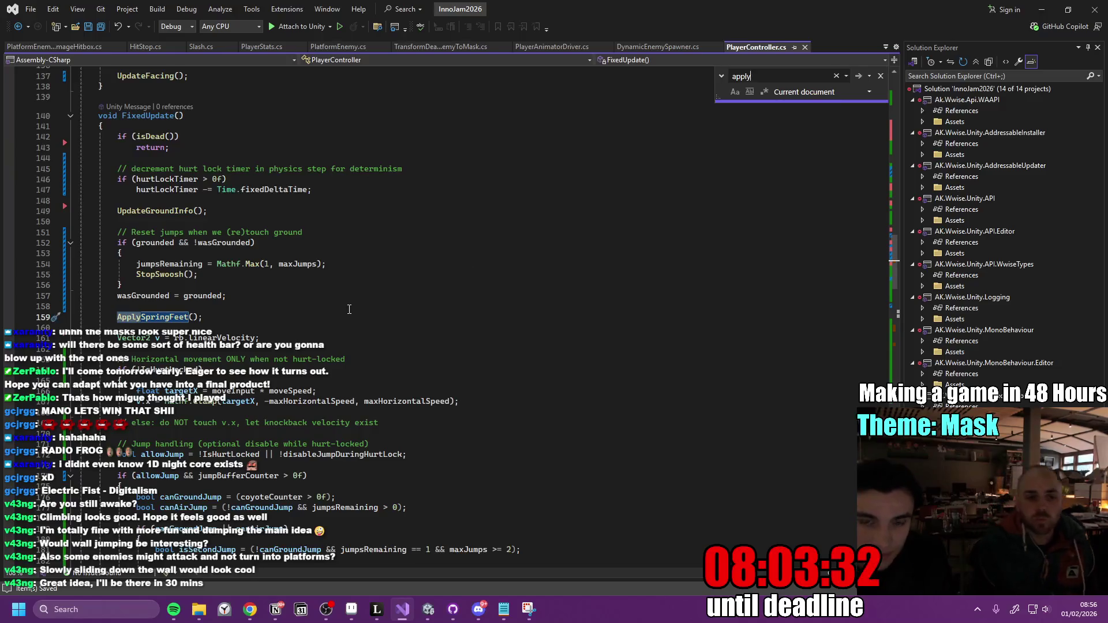
{"action": "type", "text": "Kno"}
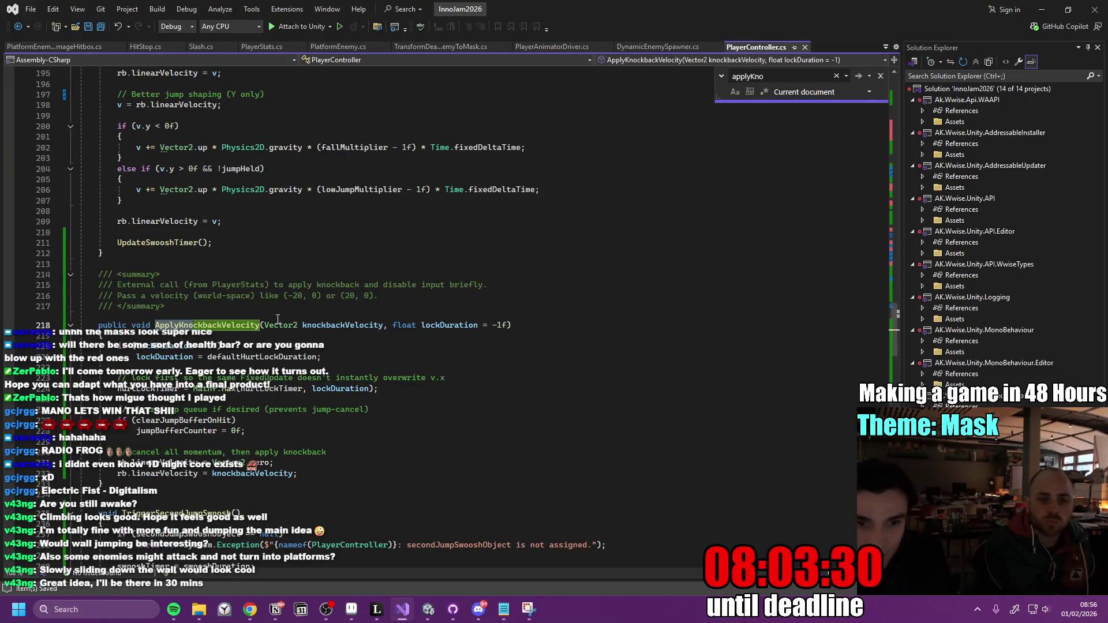
{"action": "mouse_move", "coordinate": [96, 269]}
{"action": "left_mouse_down"}
{"action": "mouse_move", "coordinate": [324, 306]}
{"action": "mouse_move", "coordinate": [404, 430]}
{"action": "left_mouse_up"}
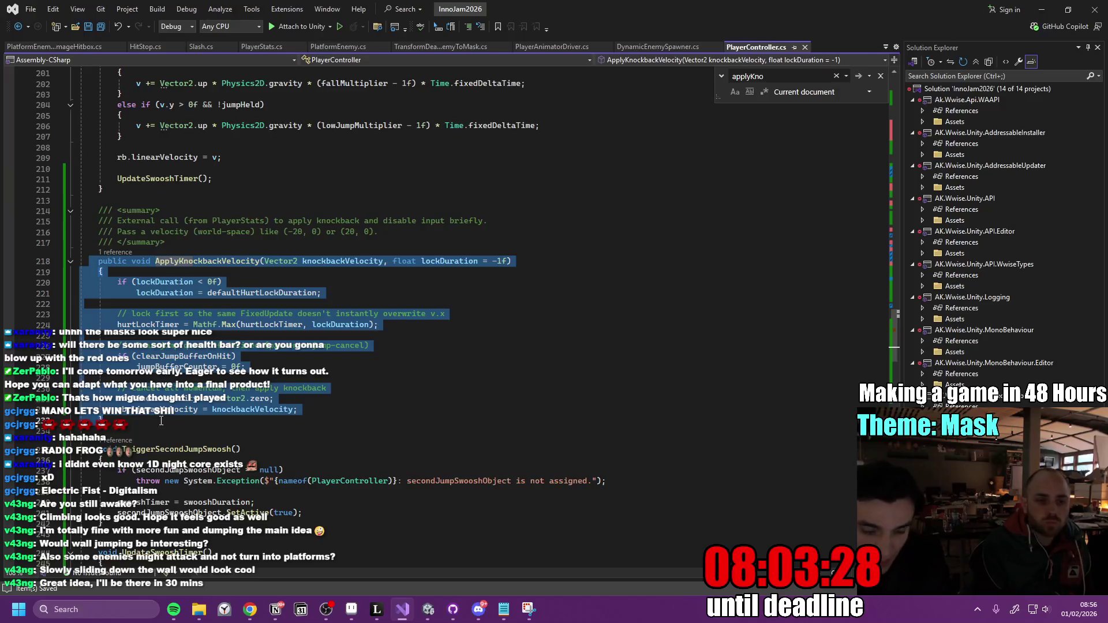
{"action": "key", "text": "ctrl+v"}
{"action": "left_click", "coordinate": [408, 368]}
{"action": "key", "text": "ctrl+s"}
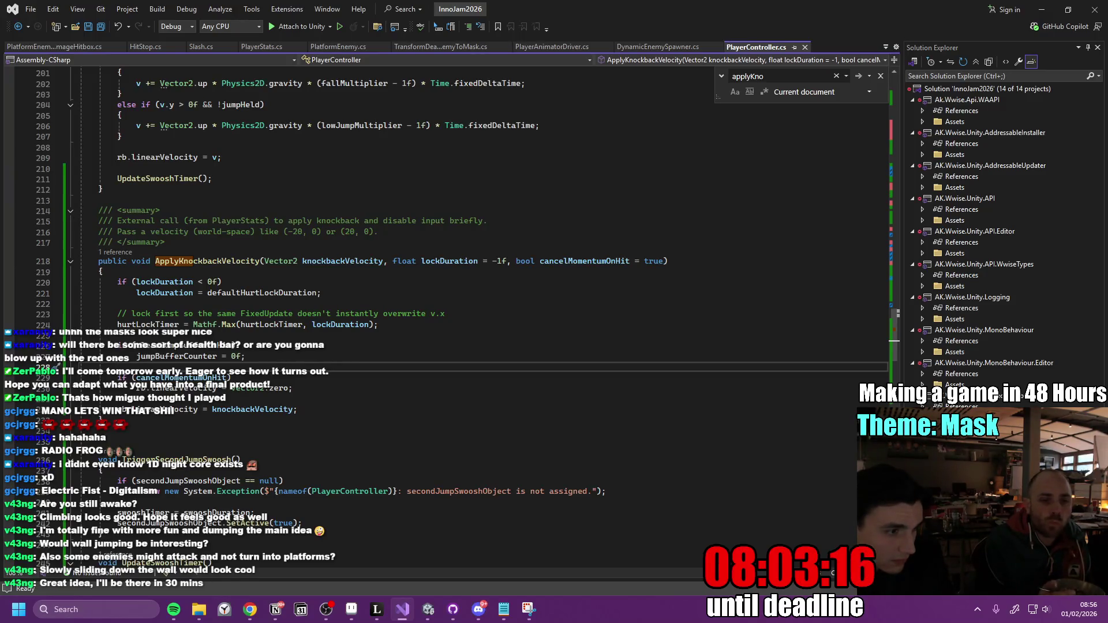
Wrap the FixedUpdate ApplySpringFeet call in if (!IsHurtLocked), save, and return to Unity.
{"action": "left_click", "coordinate": [494, 323]}
{"action": "key", "text": "ctrl+f"}
{"action": "type", "text": "ApplySp"}
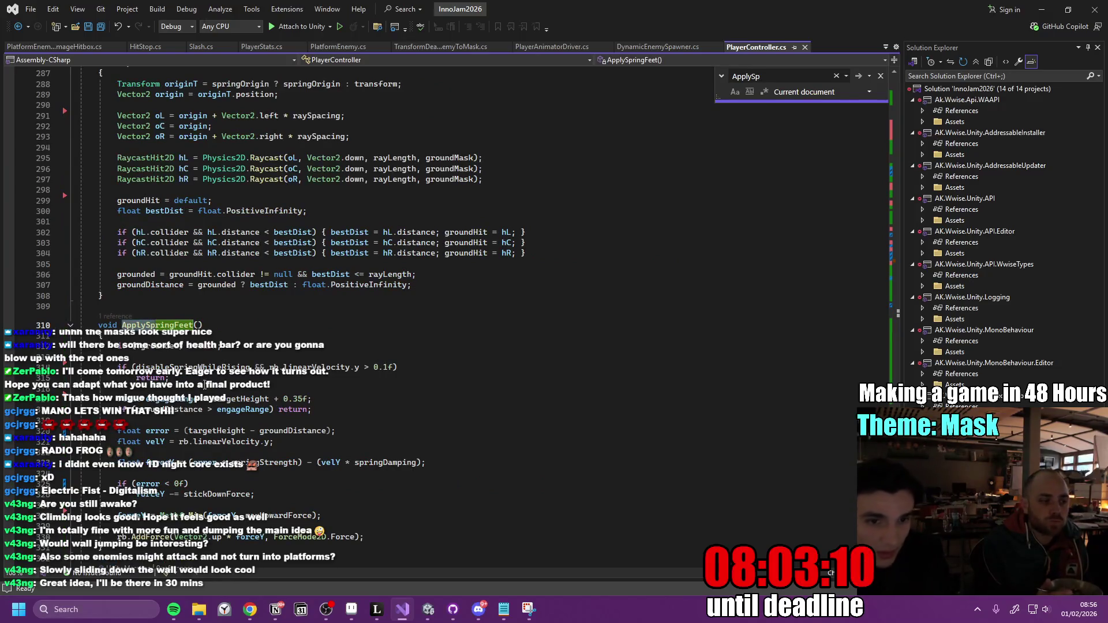
{"action": "left_click", "coordinate": [115, 316]}
{"action": "double_click", "coordinate": [151, 285]}
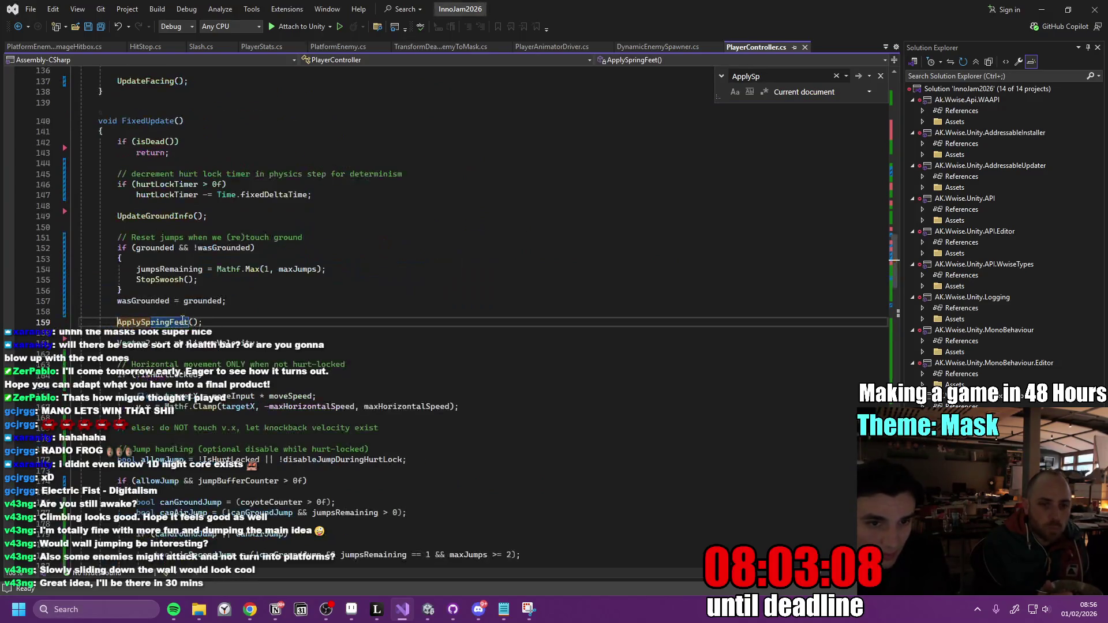
{"action": "type", "text": "if (!IsHurtLocked) ApplySpringFeet();"}
{"action": "key", "text": "ctrl+s"}
{"action": "left_click", "coordinate": [428, 608]}
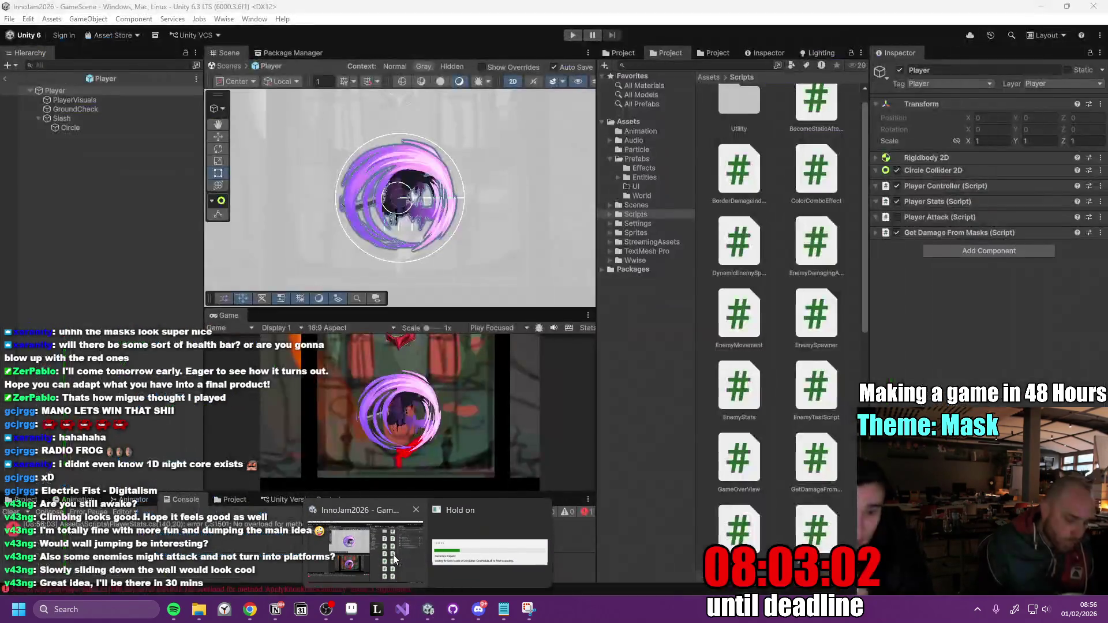
Check off the knockback-from-damage task on the Inno Games Jam to-do page and minimize Notion.
{"action": "left_click", "coordinate": [278, 609]}
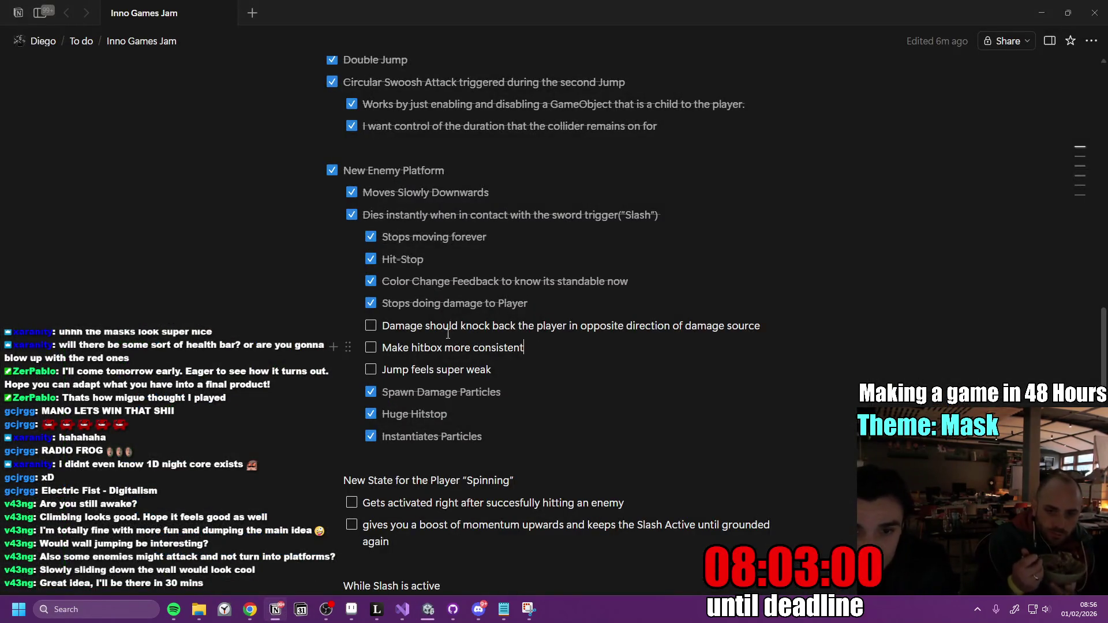
{"action": "left_click", "coordinate": [371, 326]}
{"action": "left_click", "coordinate": [508, 370]}
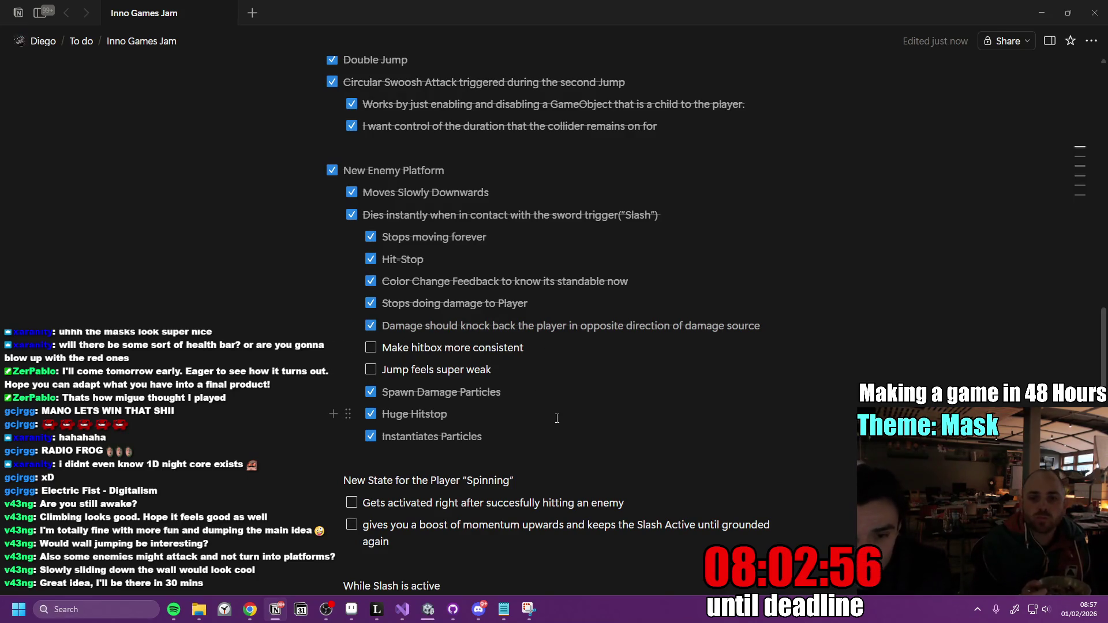
{"action": "left_click", "coordinate": [1041, 12]}
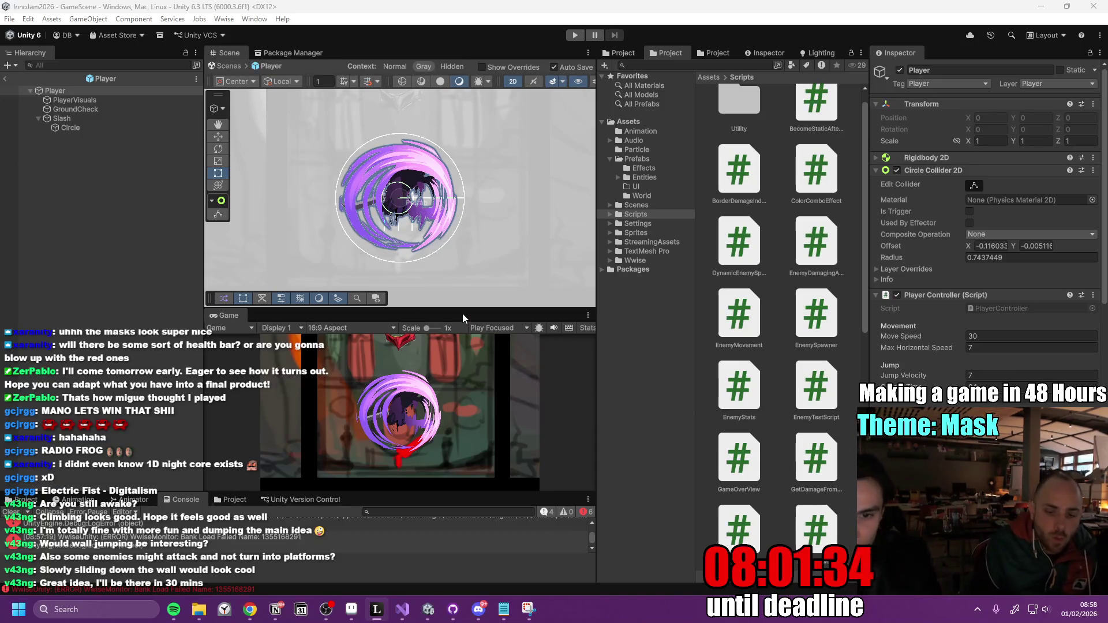
Resize the Scene and Game panels, maximize the Game view and play-test until Game Over.
{"action": "left_click_drag", "start_coordinate": [462, 311], "coordinate": [455, 301]}
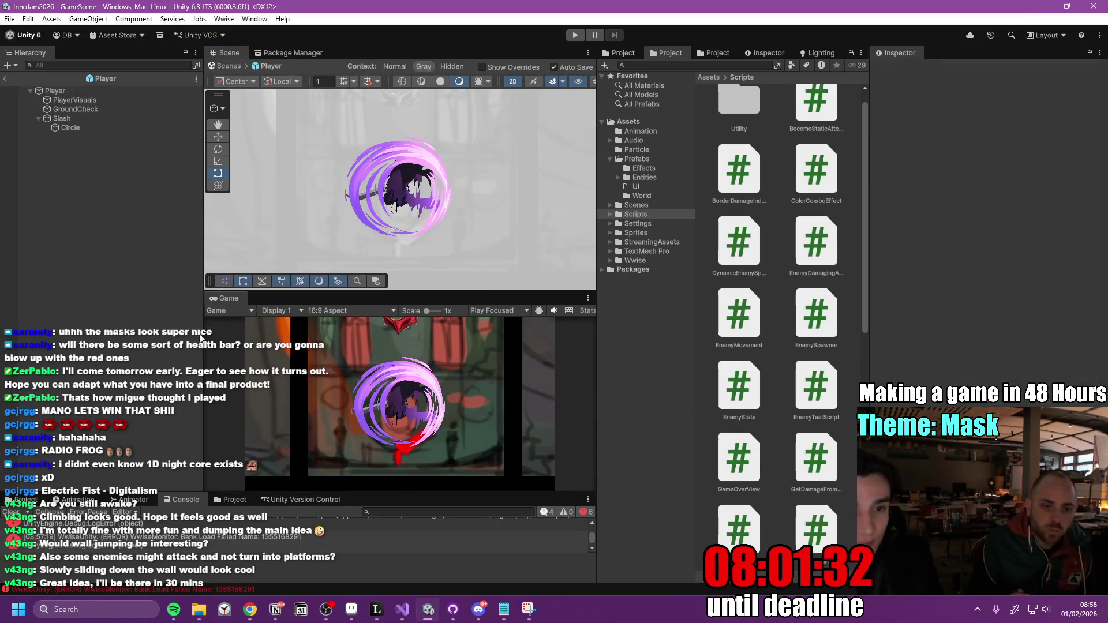
{"action": "left_click_drag", "start_coordinate": [205, 339], "coordinate": [163, 340]}
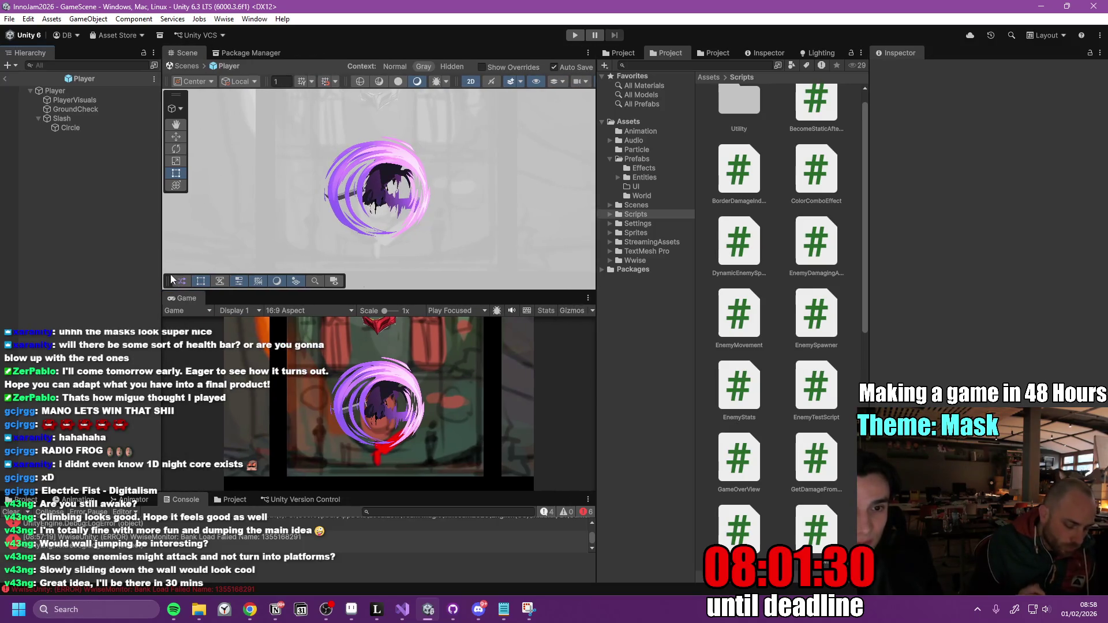
{"action": "double_click", "coordinate": [187, 299]}
{"action": "left_click", "coordinate": [576, 35]}
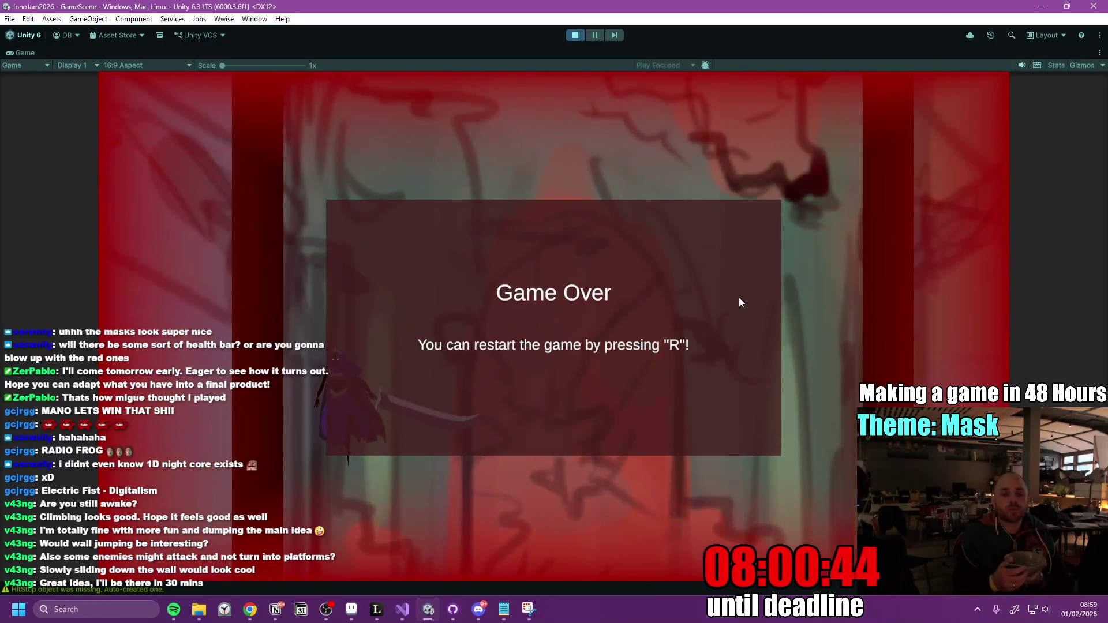
Restart the game with R, keep playing, then return to the Notion to-do page.
{"action": "key", "text": "r"}
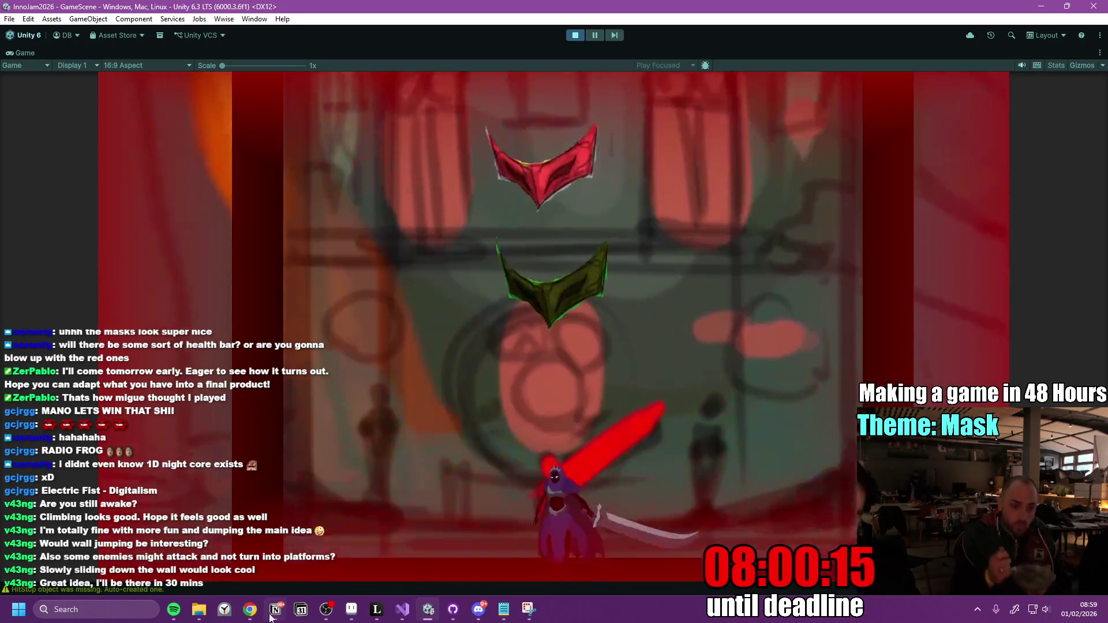
{"action": "left_click", "coordinate": [271, 612]}
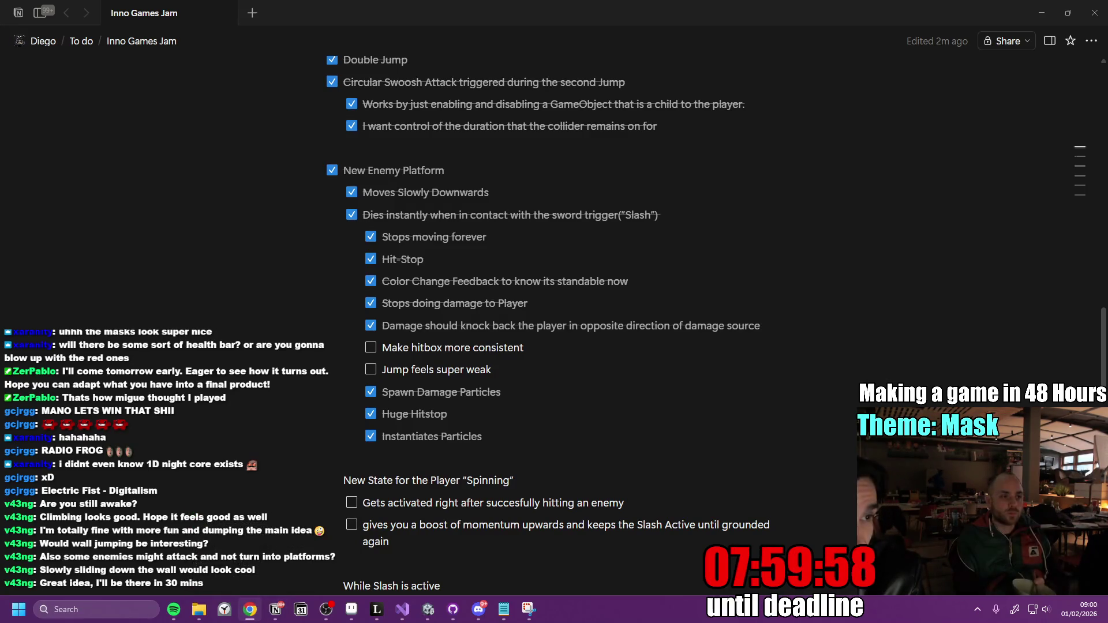
On the Miro board, move the Submit Game card below Health Bar (Art) in To do.
{"action": "left_click", "coordinate": [250, 609]}
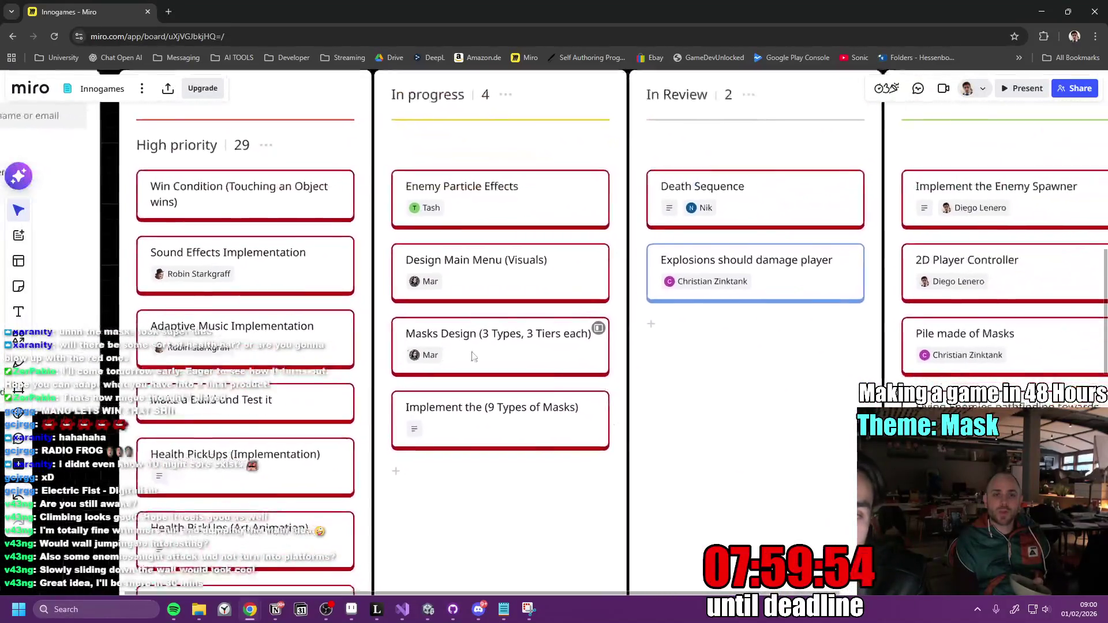
{"action": "scroll", "coordinate": [473, 356], "scroll_direction": "down", "scroll_amount": 3}
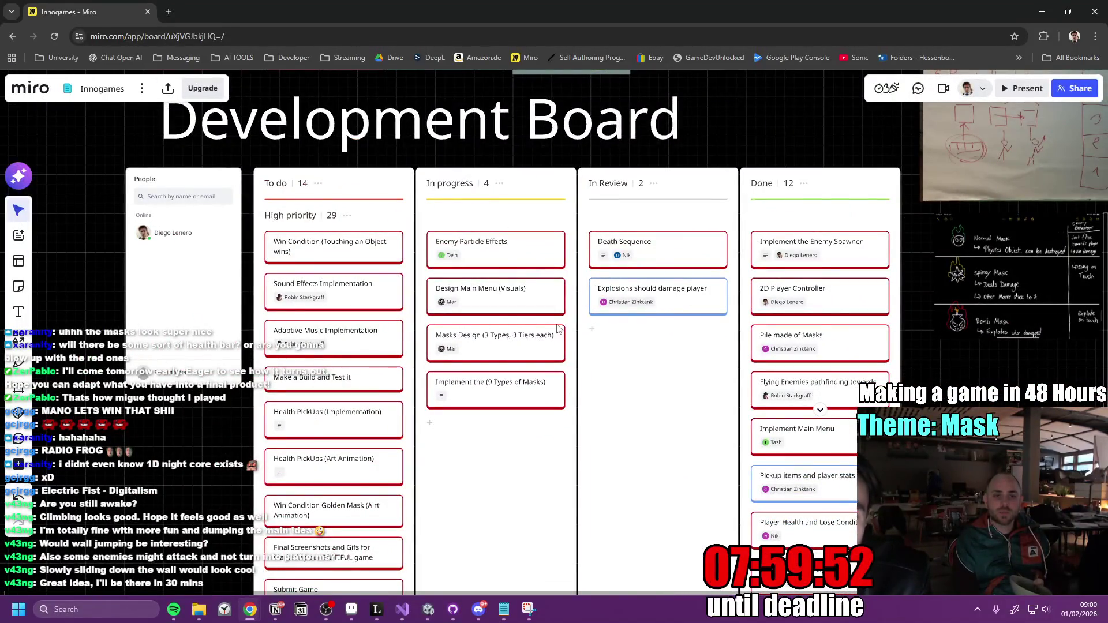
{"action": "scroll", "coordinate": [558, 329], "scroll_direction": "up", "scroll_amount": 2}
{"action": "scroll", "coordinate": [530, 332], "scroll_direction": "up", "scroll_amount": 3}
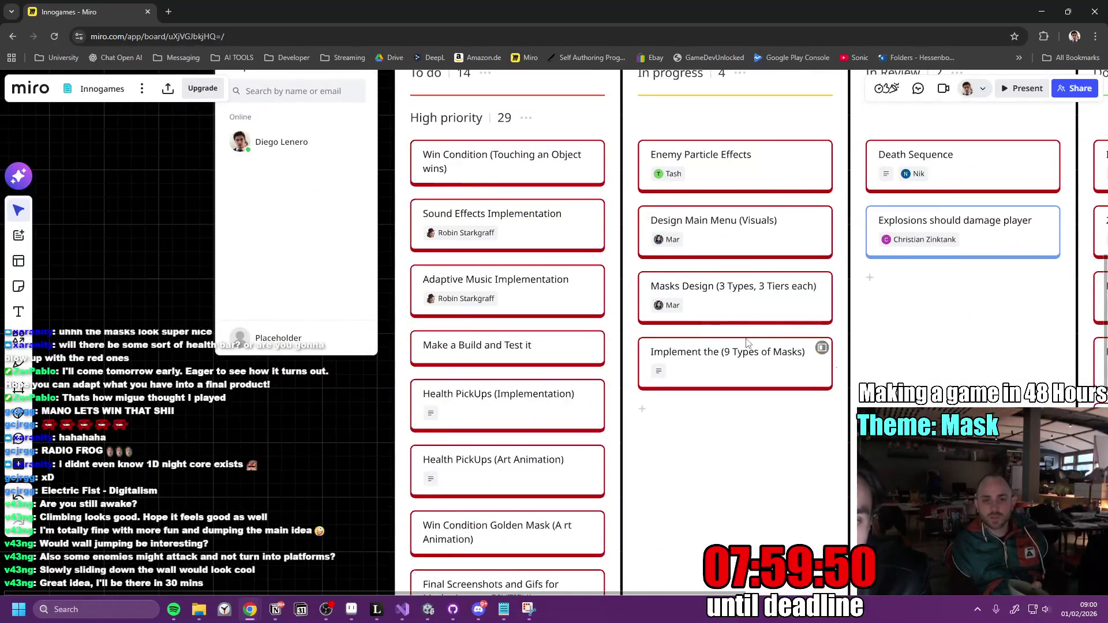
{"action": "scroll", "coordinate": [687, 323], "scroll_direction": "down", "scroll_amount": 5}
{"action": "mouse_move", "coordinate": [576, 367]}
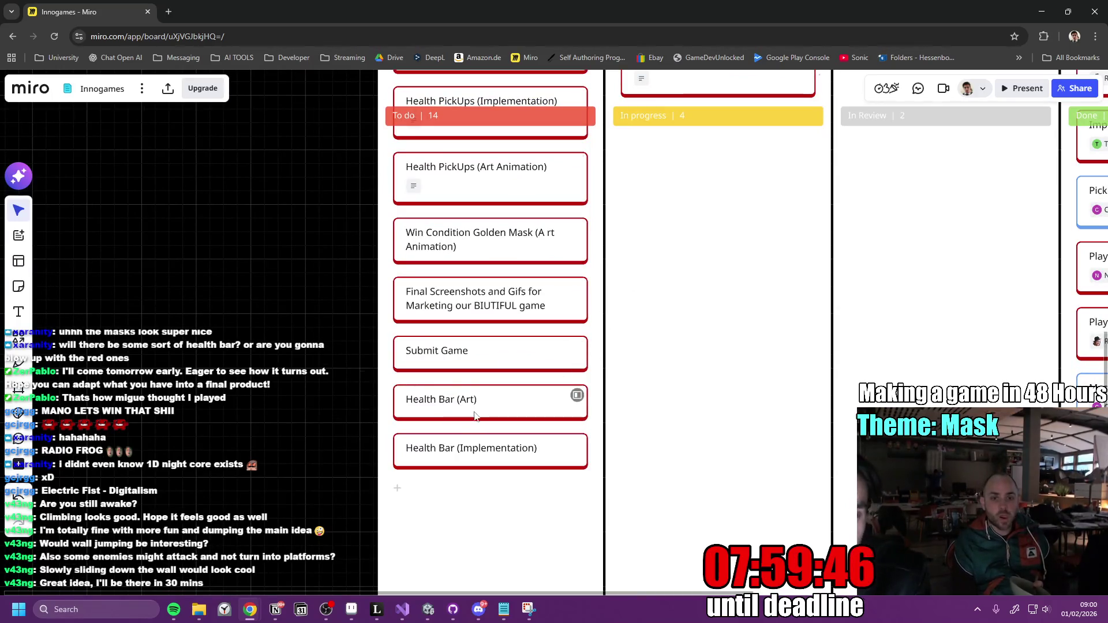
{"action": "left_click_drag", "start_coordinate": [456, 355], "coordinate": [490, 424]}
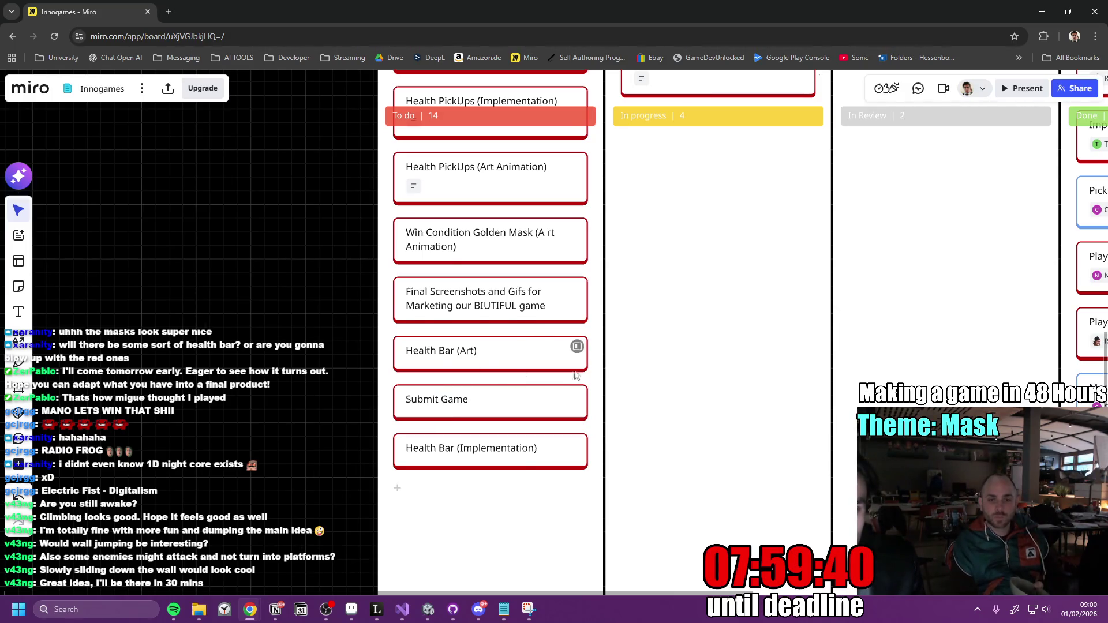
Add a 'Create Itch.io Page' card at the bottom of the To do column.
{"action": "scroll", "coordinate": [329, 269], "scroll_direction": "right", "scroll_amount": 2}
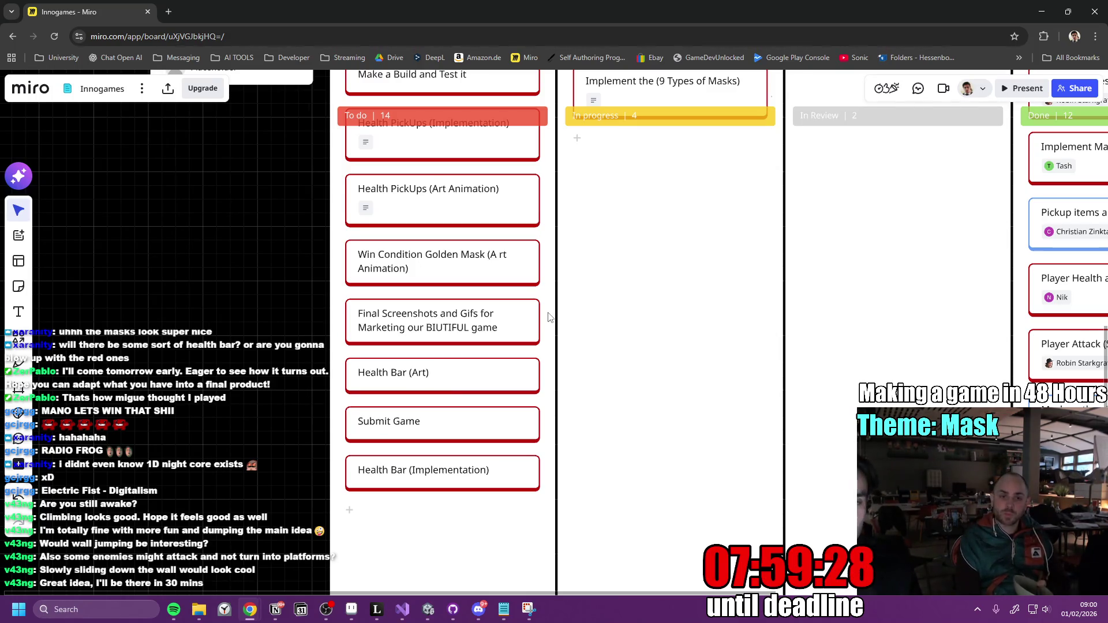
{"action": "scroll", "coordinate": [611, 262], "scroll_direction": "up", "scroll_amount": 5}
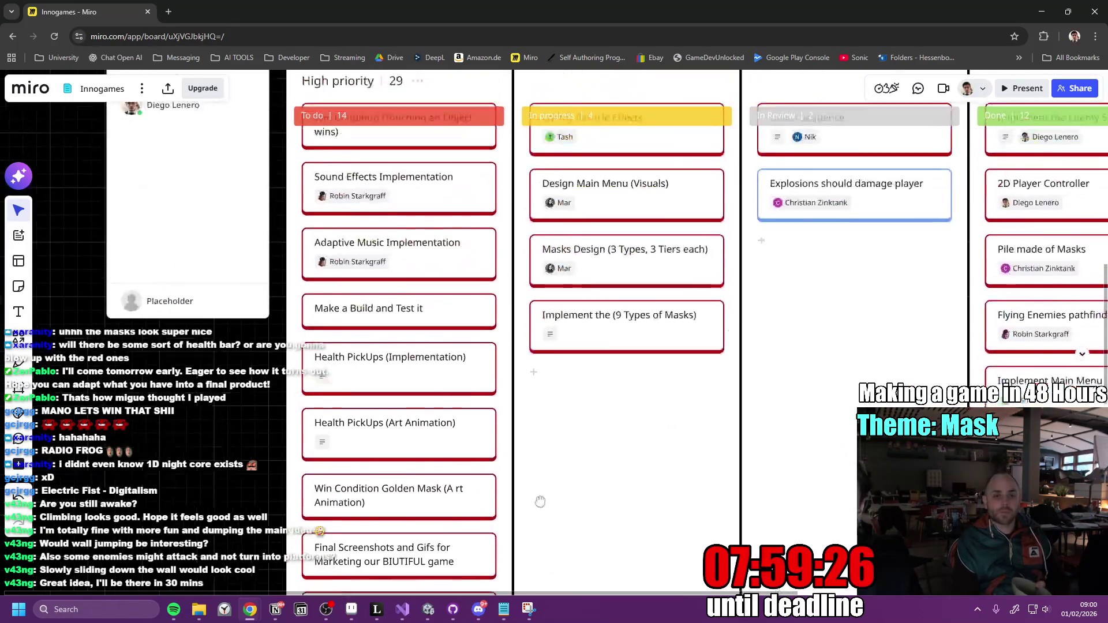
{"action": "scroll", "coordinate": [557, 445], "scroll_direction": "down", "scroll_amount": 5}
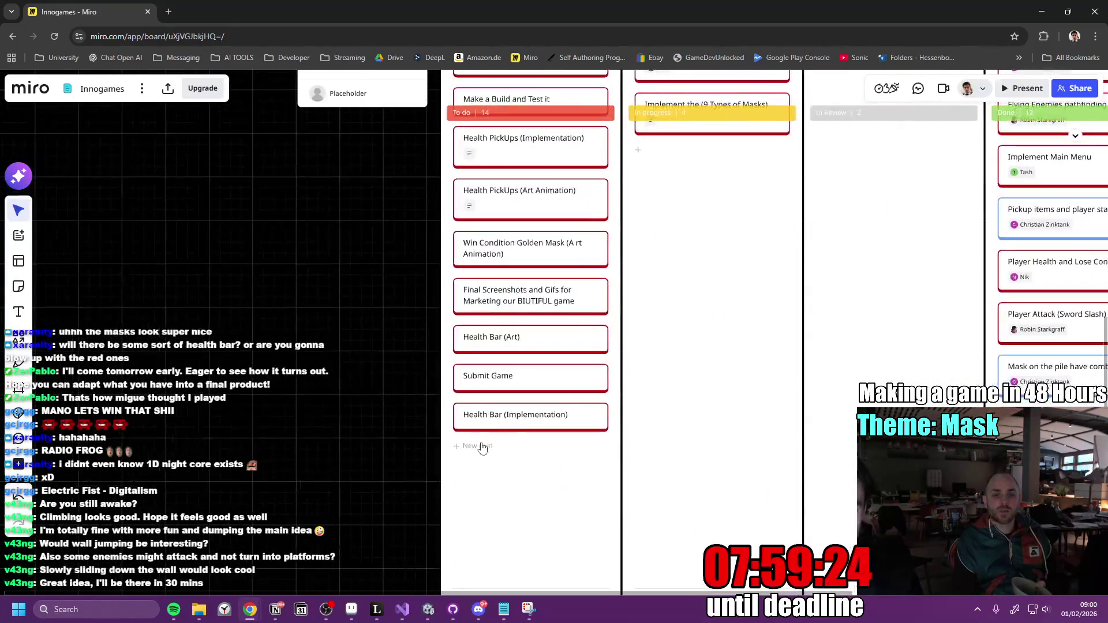
{"action": "left_click", "coordinate": [486, 448]}
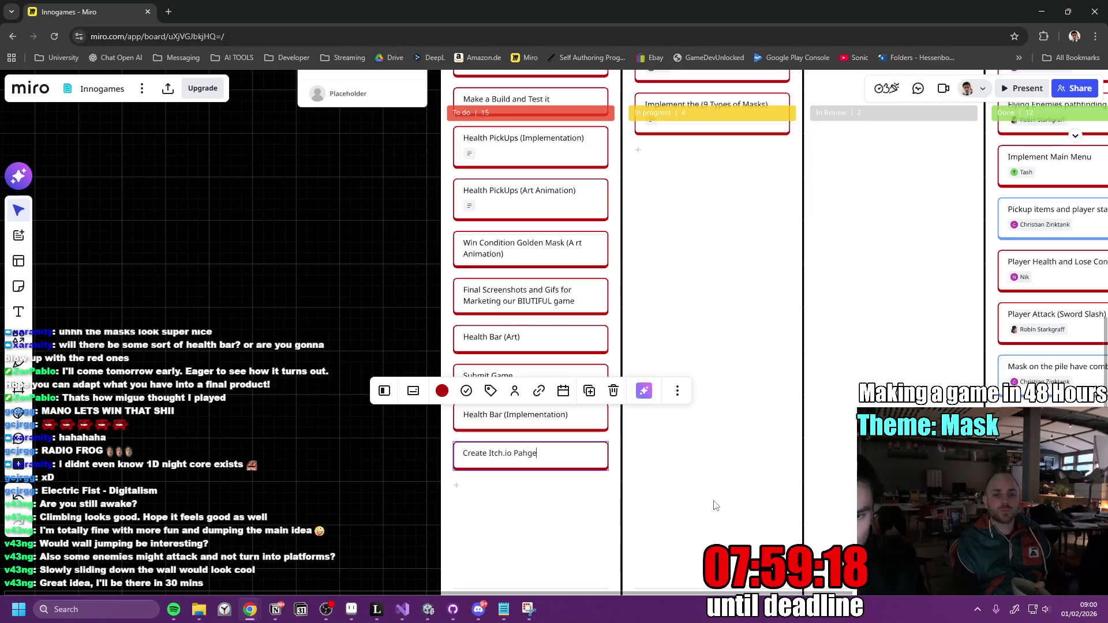
{"action": "type", "text": "ge"}
{"action": "key", "text": "Return"}
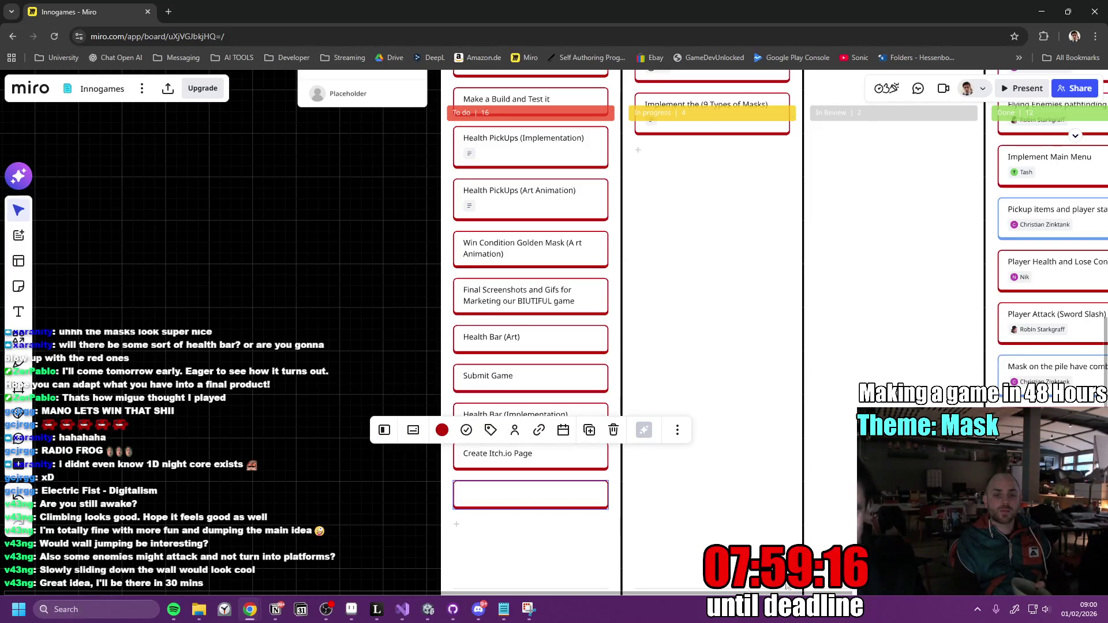
{"action": "key", "text": "Escape"}
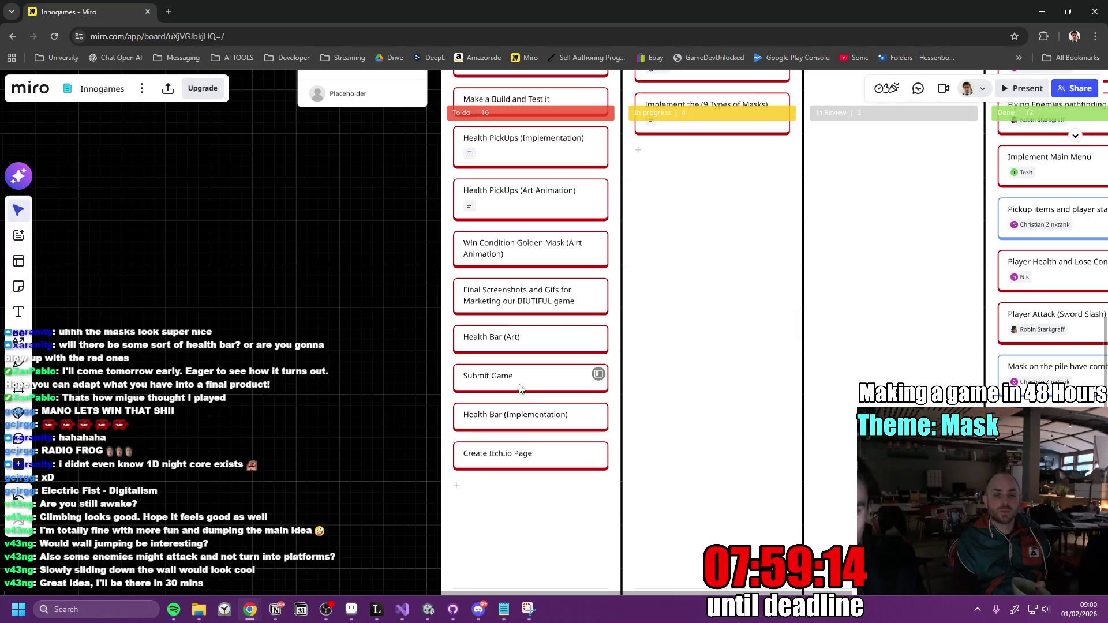
{"action": "scroll", "coordinate": [519, 390], "scroll_direction": "up", "scroll_amount": 2}
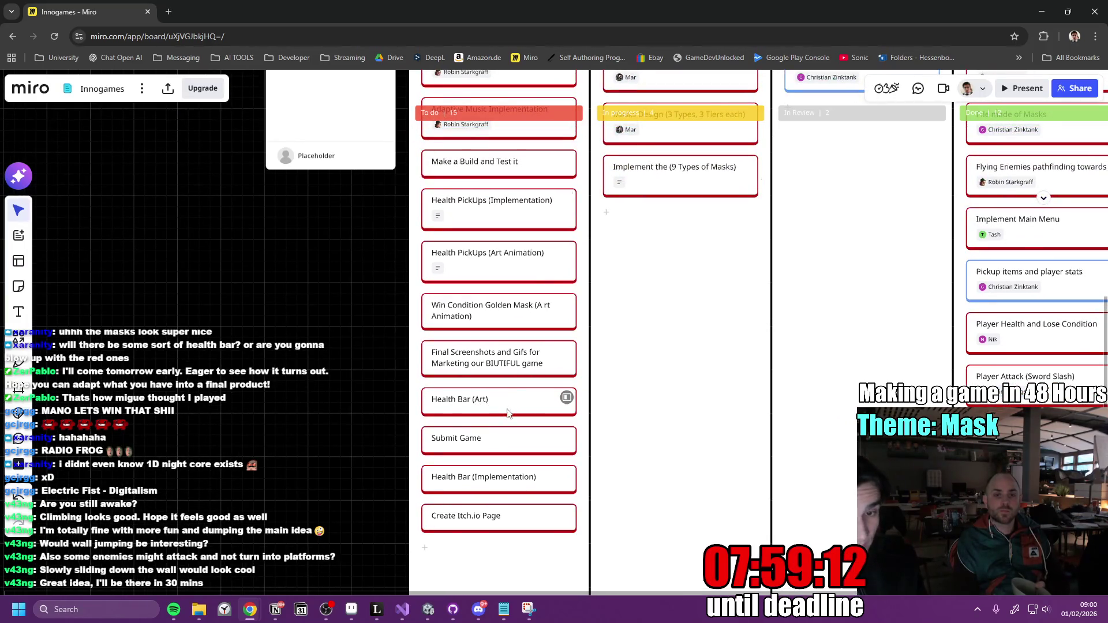
{"action": "scroll", "coordinate": [508, 412], "scroll_direction": "up", "scroll_amount": 2}
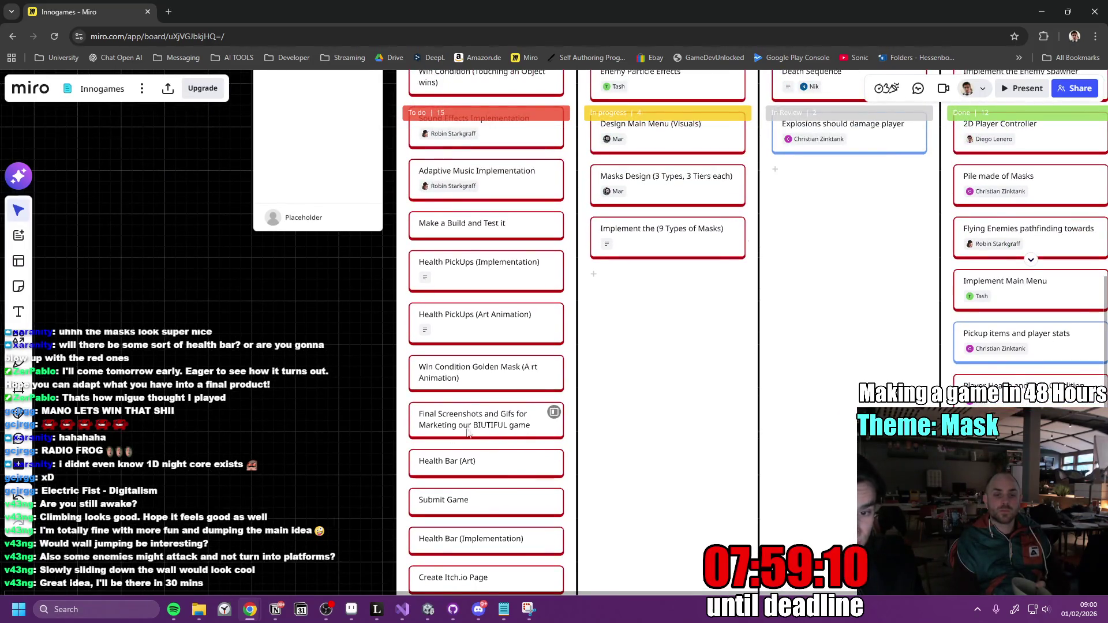
Move the Final Screenshots card below Health Bar (Art), with Submit Game beneath it.
{"action": "scroll", "coordinate": [508, 427], "scroll_direction": "down", "scroll_amount": 2}
{"action": "mouse_move", "coordinate": [502, 353]}
{"action": "left_mouse_down"}
{"action": "mouse_move", "coordinate": [495, 523]}
{"action": "mouse_move", "coordinate": [489, 508]}
{"action": "left_mouse_up"}
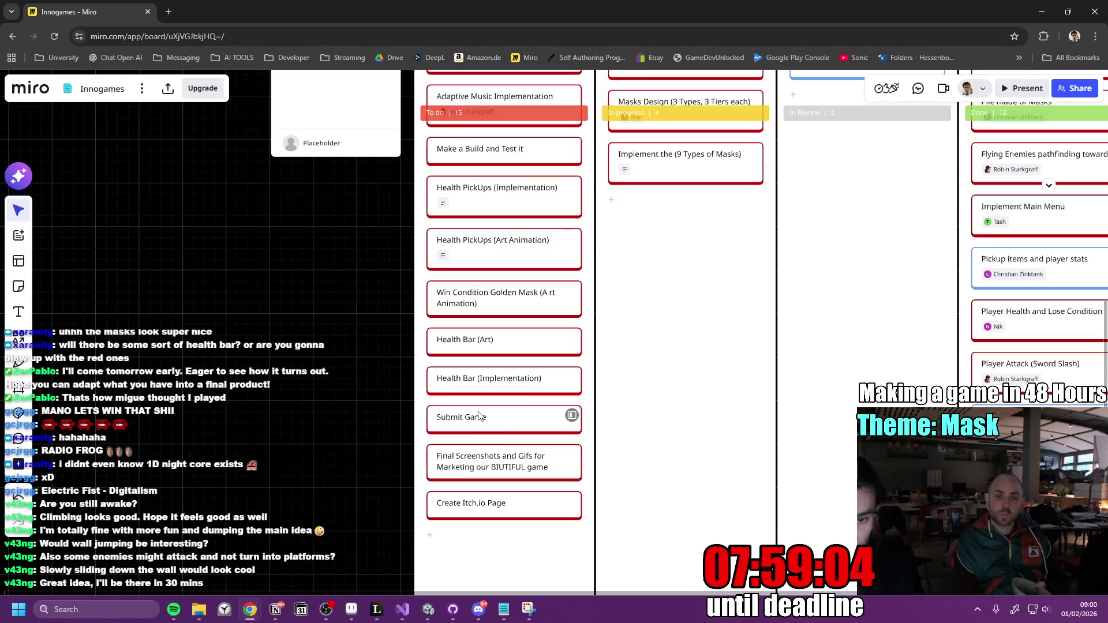
{"action": "left_click_drag", "start_coordinate": [477, 416], "coordinate": [472, 467]}
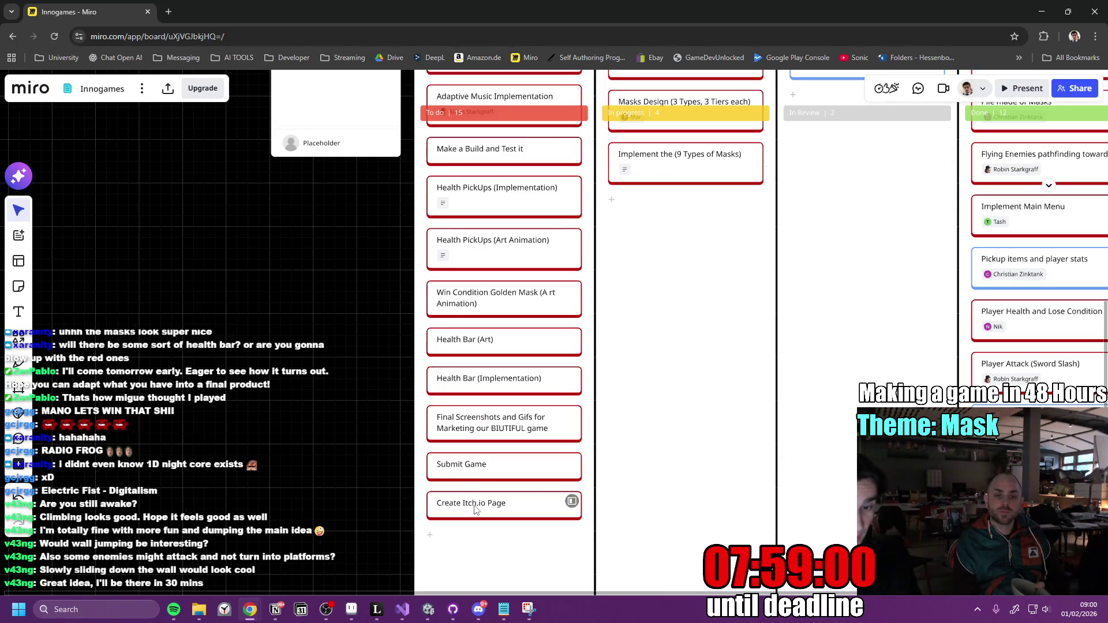
Move the Win Condition Golden Mask card to the top of the High priority list.
{"action": "scroll", "coordinate": [477, 510], "scroll_direction": "up", "scroll_amount": 3}
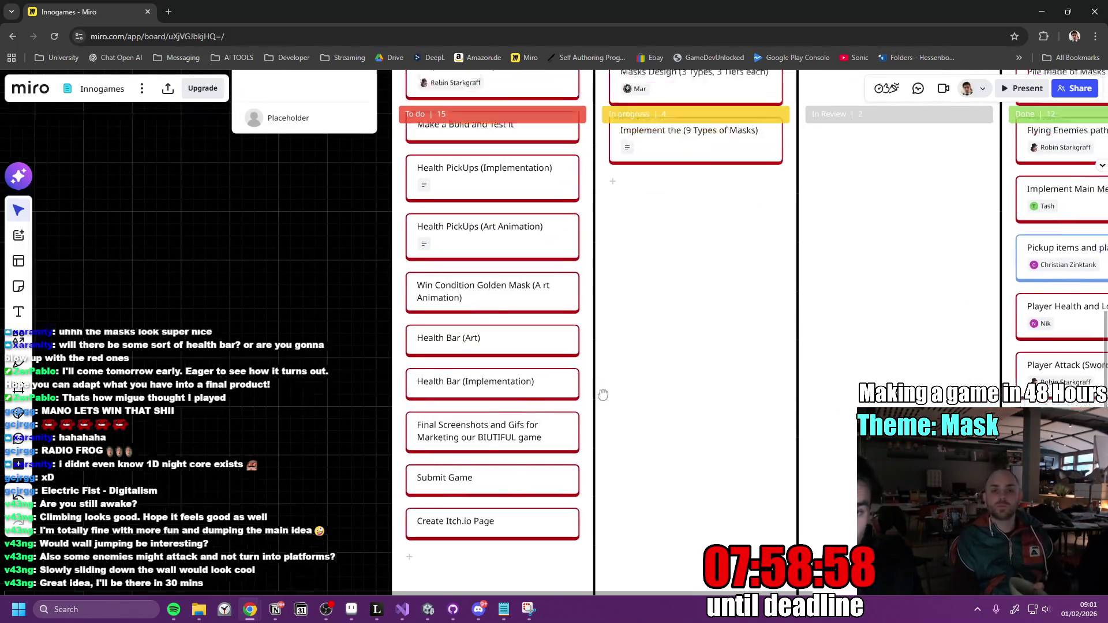
{"action": "mouse_move", "coordinate": [404, 391]}
{"action": "left_mouse_down"}
{"action": "mouse_move", "coordinate": [438, 249]}
{"action": "mouse_move", "coordinate": [441, 107]}
{"action": "mouse_move", "coordinate": [419, 153]}
{"action": "left_mouse_up"}
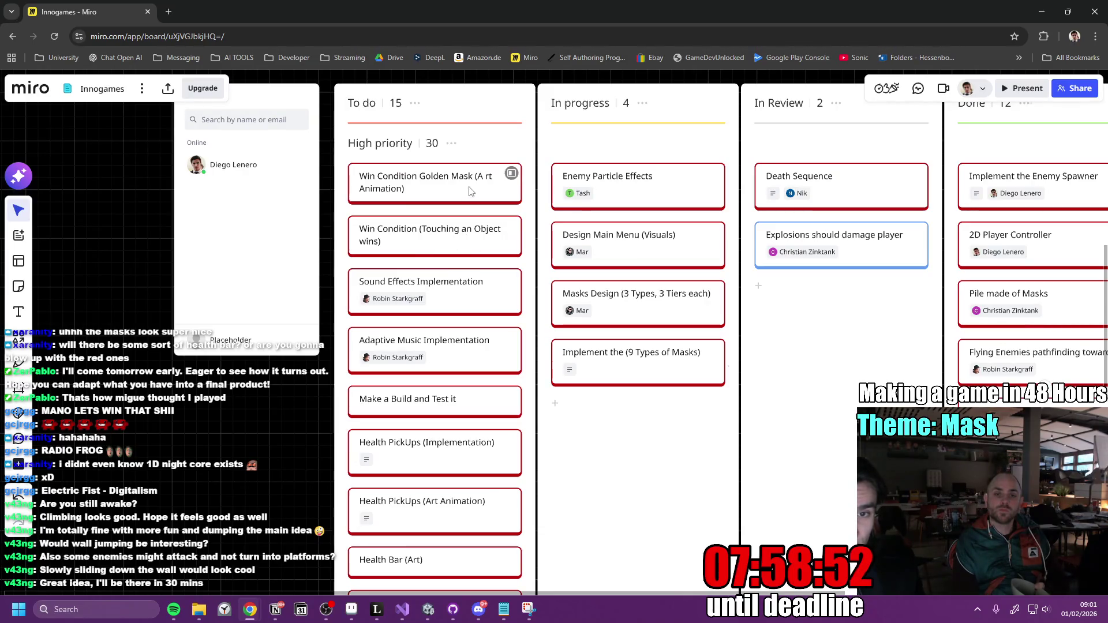
{"action": "scroll", "coordinate": [460, 332], "scroll_direction": "down", "scroll_amount": 3}
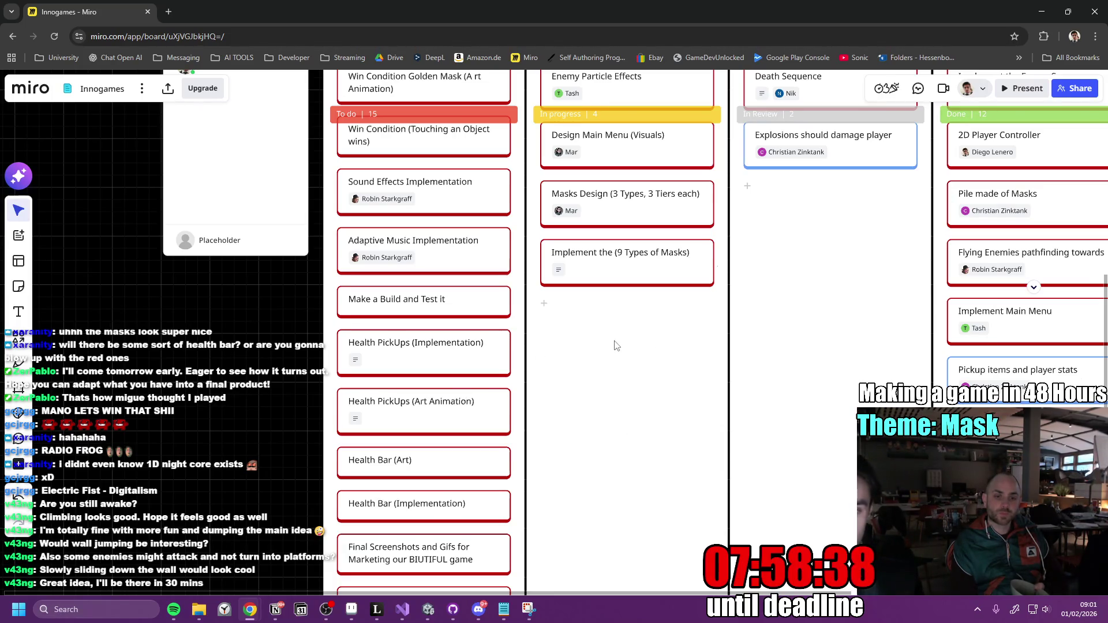
{"action": "scroll", "coordinate": [615, 345], "scroll_direction": "up", "scroll_amount": 5}
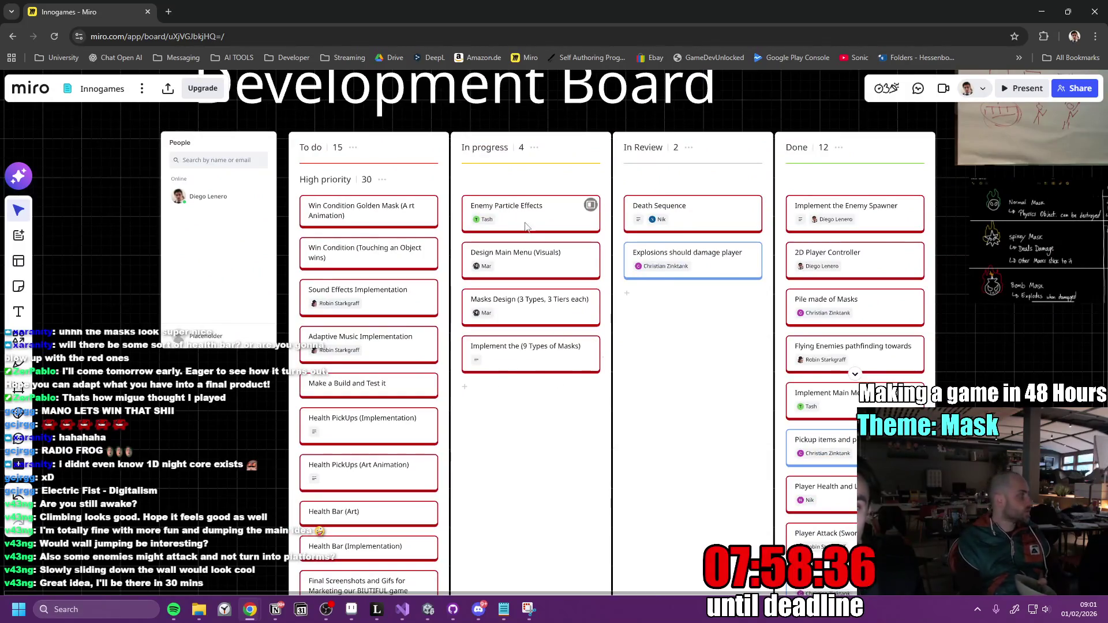
{"action": "scroll", "coordinate": [525, 226], "scroll_direction": "up", "scroll_amount": 2}
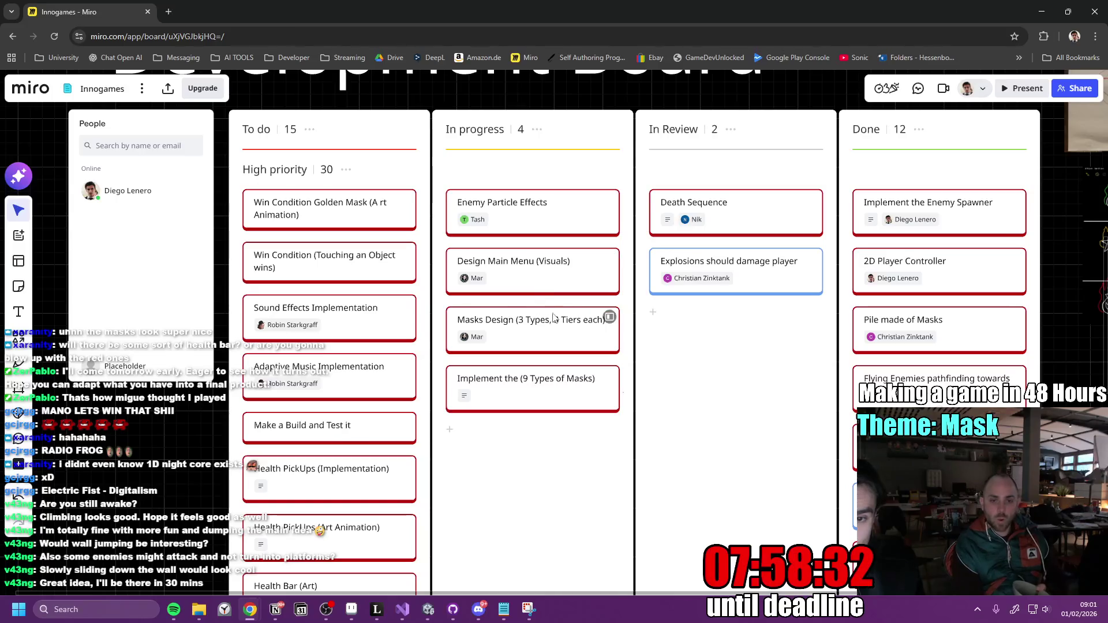
{"action": "scroll", "coordinate": [499, 264], "scroll_direction": "up", "scroll_amount": 3}
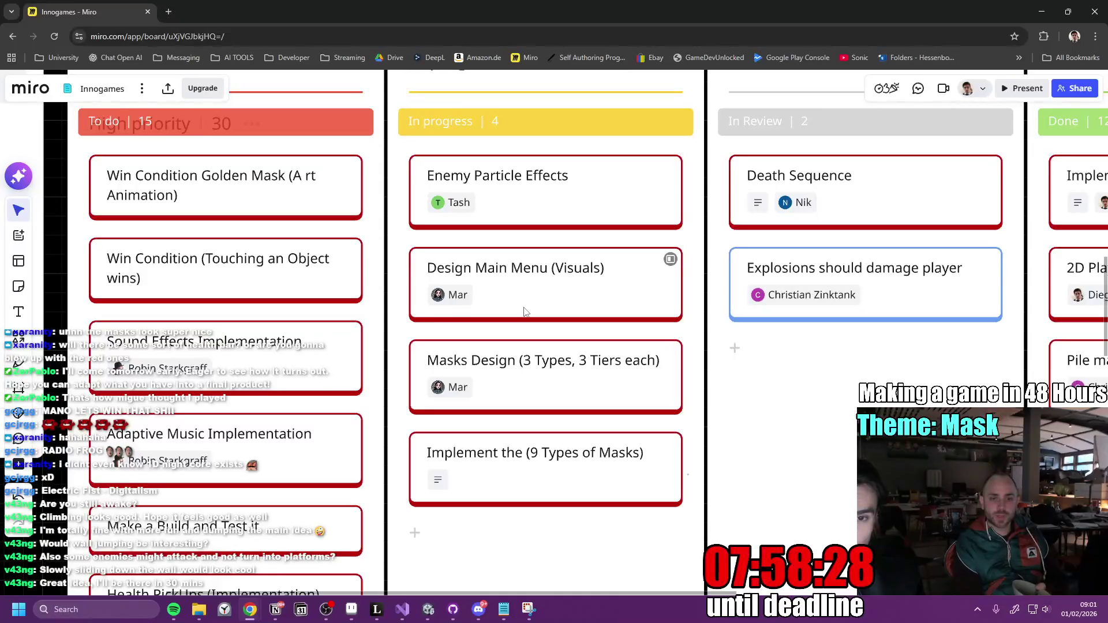
{"action": "scroll", "coordinate": [524, 312], "scroll_direction": "down", "scroll_amount": 2}
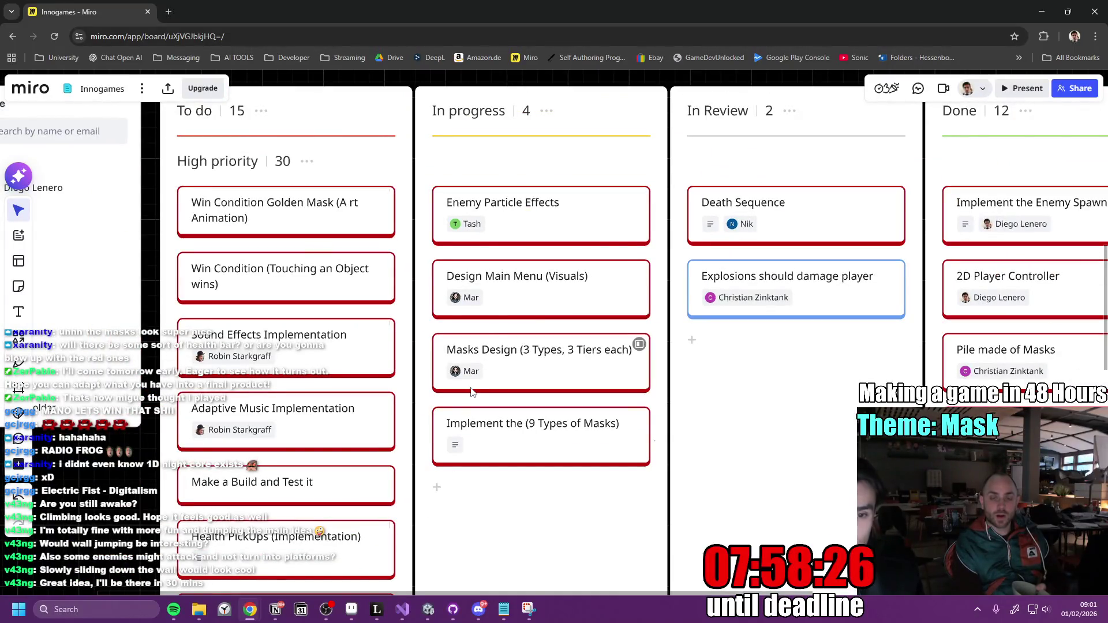
{"action": "left_click_drag", "start_coordinate": [422, 398], "coordinate": [515, 304]}
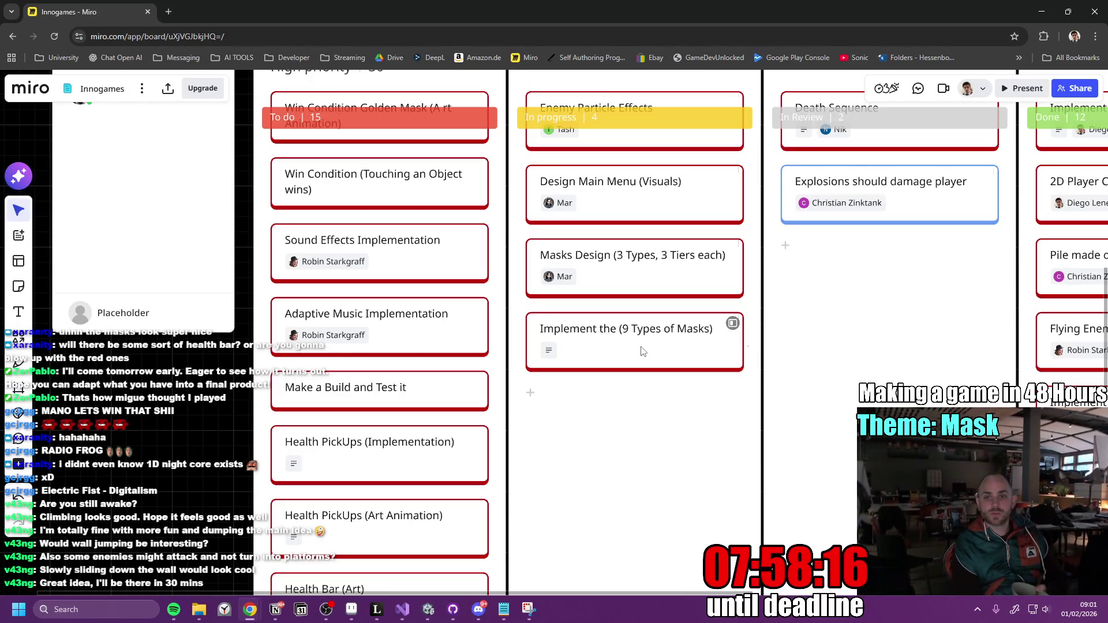
{"action": "scroll", "coordinate": [699, 345], "scroll_direction": "down", "scroll_amount": 2}
{"action": "scroll", "coordinate": [699, 345], "scroll_direction": "up", "scroll_amount": 2}
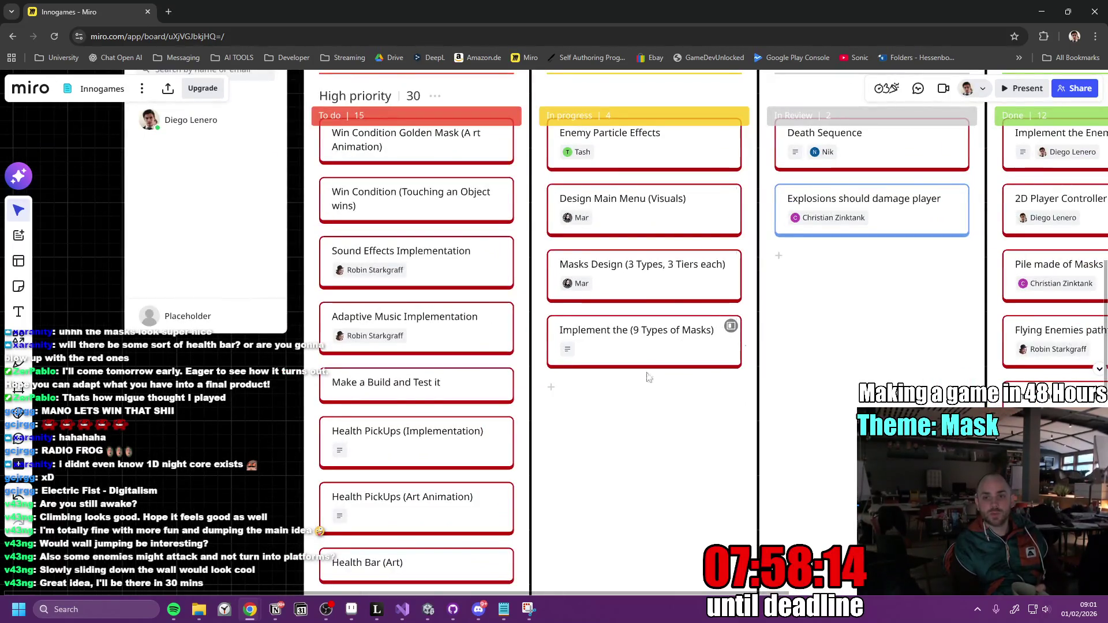
{"action": "scroll", "coordinate": [478, 412], "scroll_direction": "up", "scroll_amount": 2}
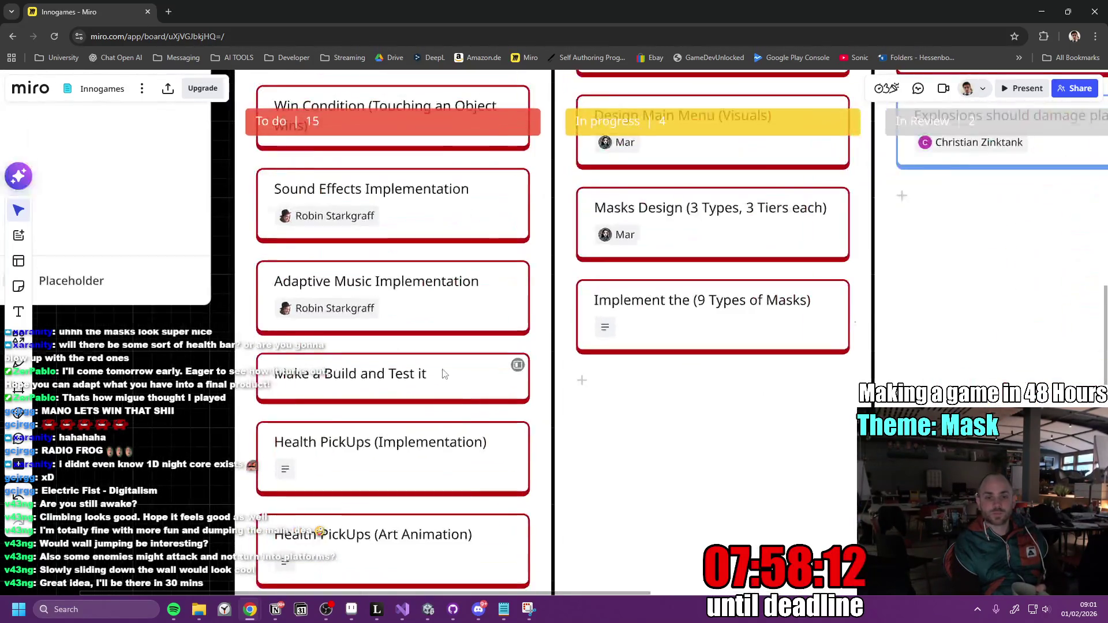
{"action": "scroll", "coordinate": [404, 411], "scroll_direction": "down", "scroll_amount": 1}
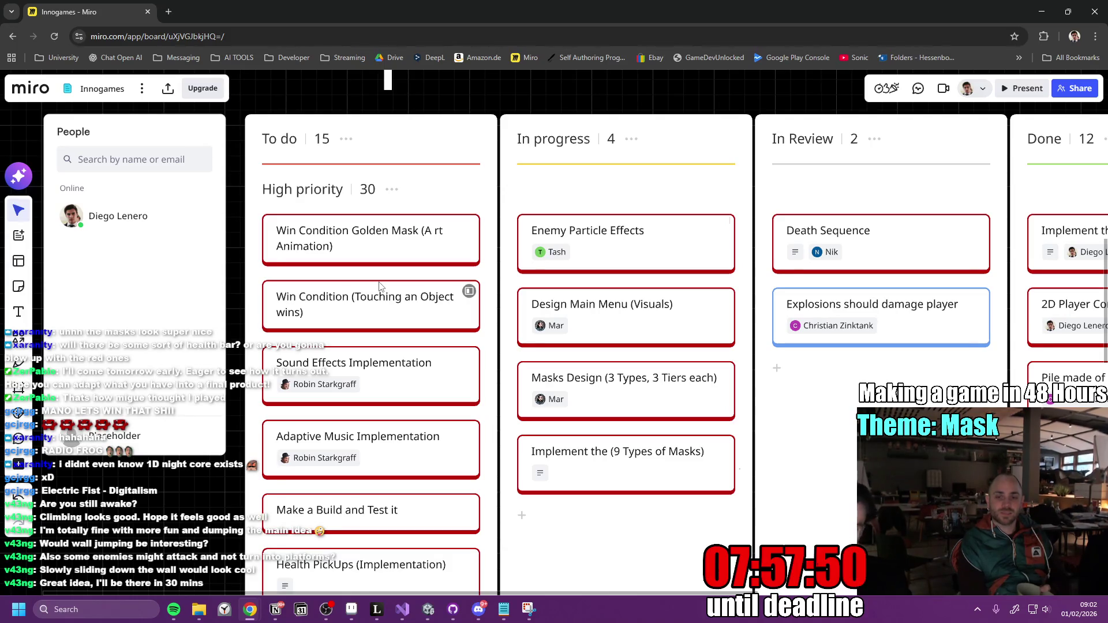
{"action": "scroll", "coordinate": [514, 335], "scroll_direction": "down", "scroll_amount": 3}
{"action": "scroll", "coordinate": [520, 341], "scroll_direction": "up", "scroll_amount": 3}
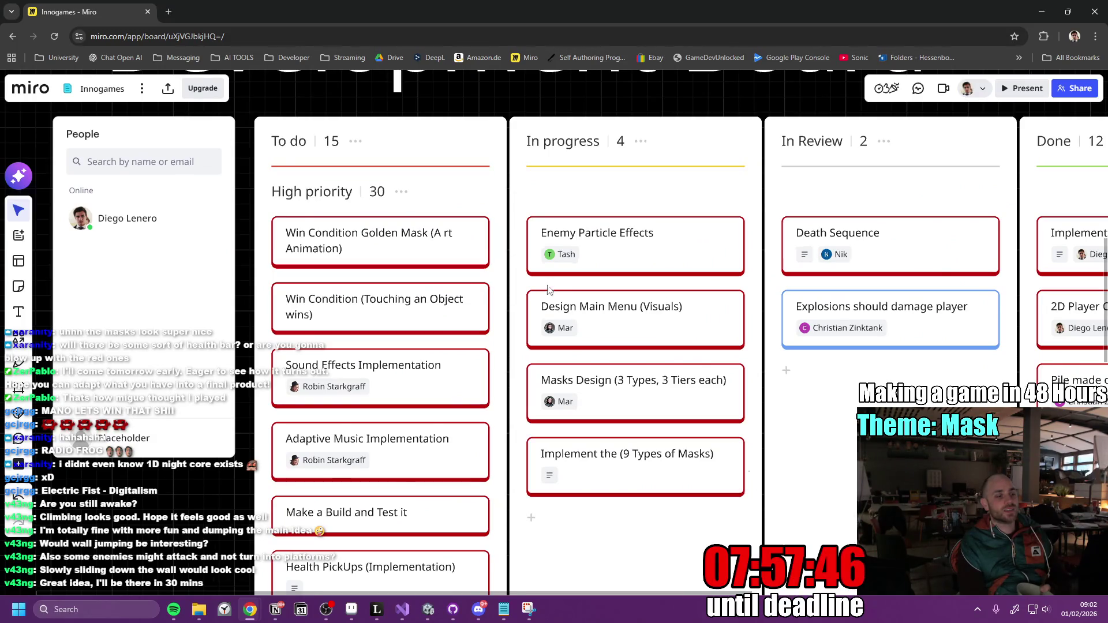
{"action": "scroll", "coordinate": [548, 285], "scroll_direction": "down", "scroll_amount": 2}
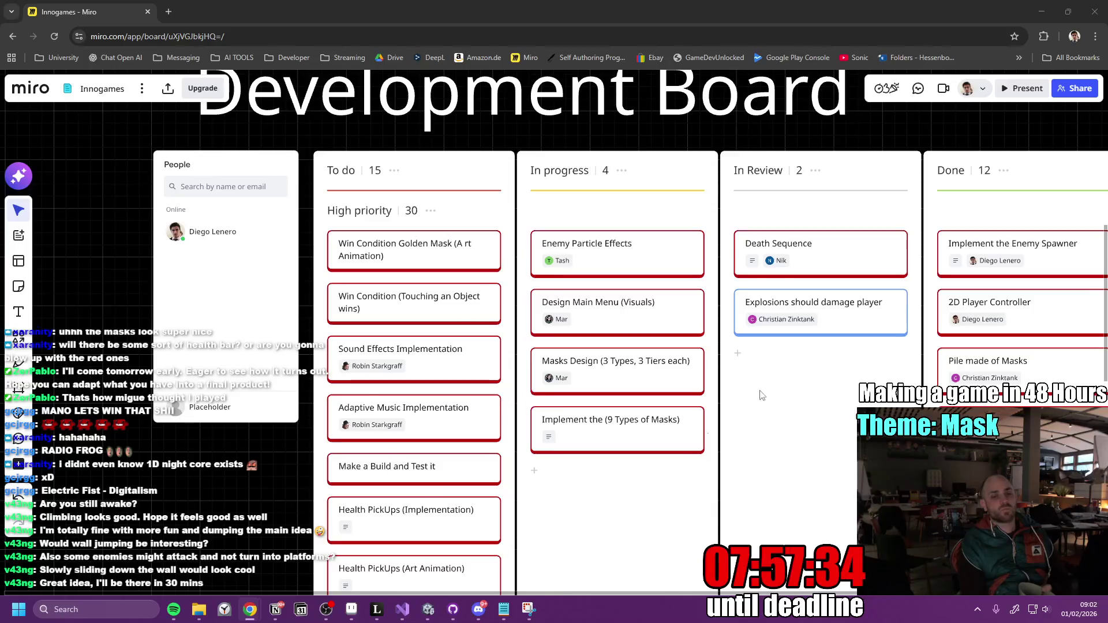
{"action": "scroll", "coordinate": [495, 310], "scroll_direction": "down", "scroll_amount": 2}
{"action": "scroll", "coordinate": [495, 310], "scroll_direction": "up", "scroll_amount": 4}
{"action": "scroll", "coordinate": [495, 309], "scroll_direction": "down", "scroll_amount": 5}
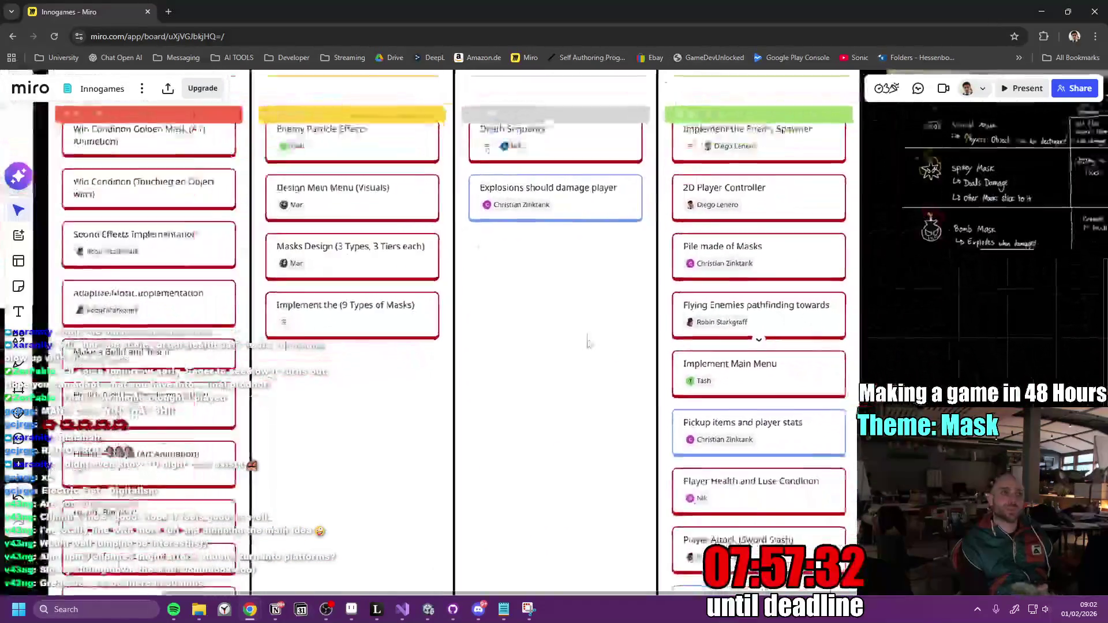
{"action": "scroll", "coordinate": [505, 405], "scroll_direction": "up", "scroll_amount": 5}
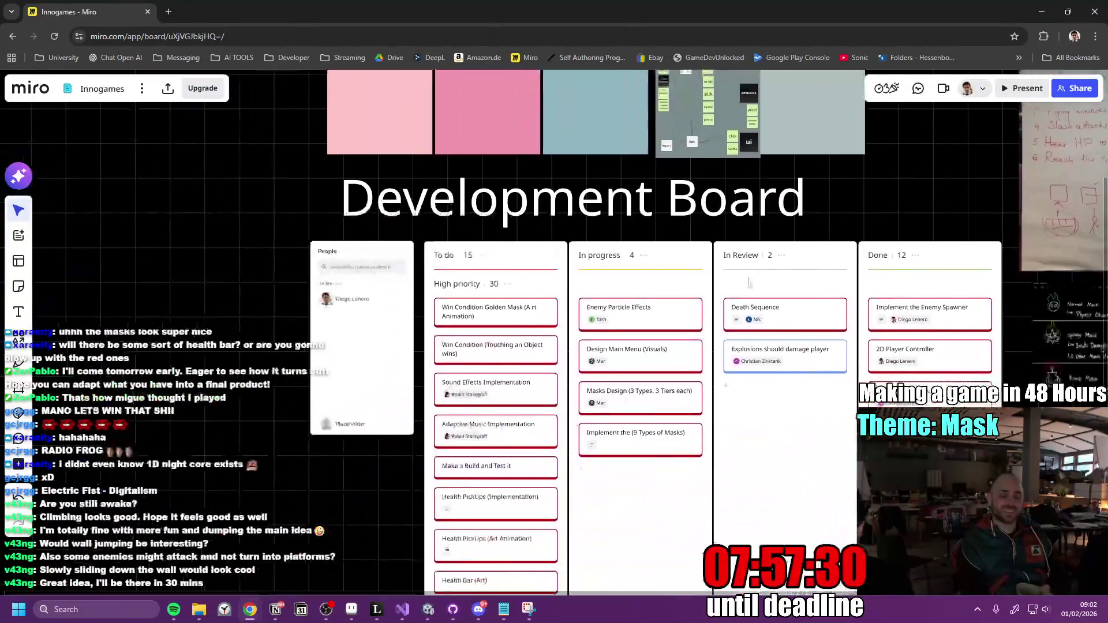
{"action": "scroll", "coordinate": [821, 350], "scroll_direction": "down", "scroll_amount": 2}
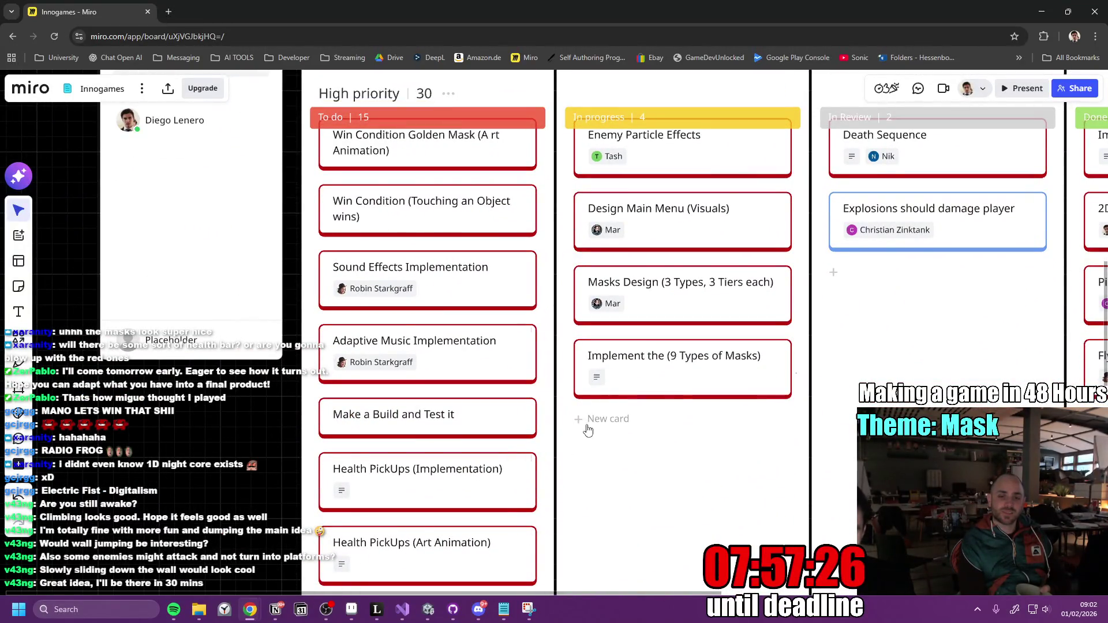
{"action": "scroll", "coordinate": [595, 427], "scroll_direction": "down", "scroll_amount": 3}
{"action": "scroll", "coordinate": [462, 520], "scroll_direction": "down", "scroll_amount": 2}
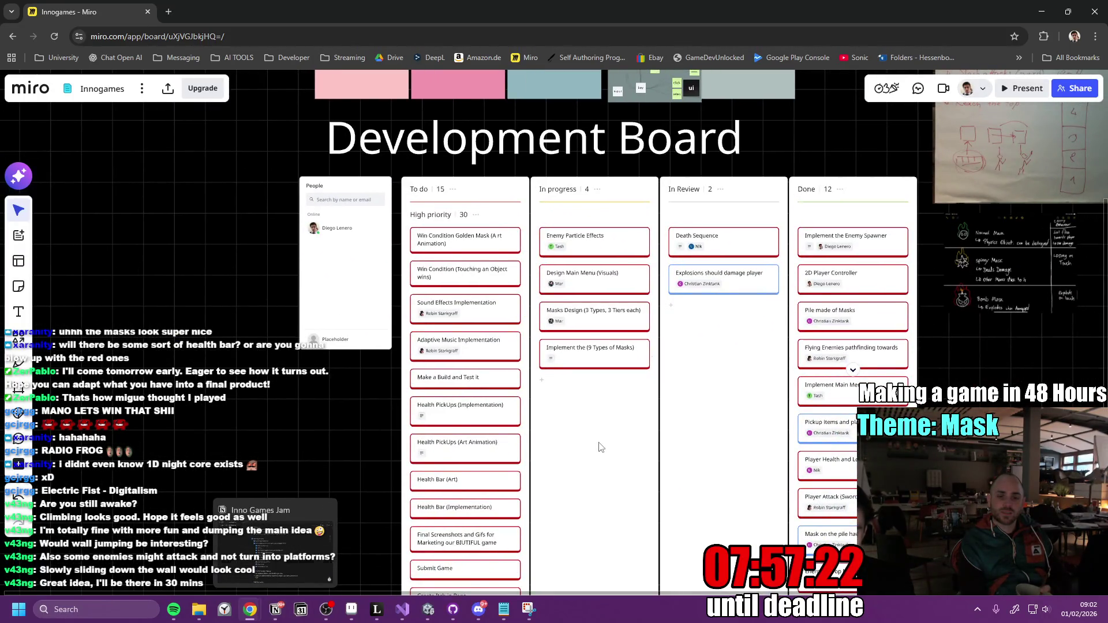
{"action": "scroll", "coordinate": [600, 448], "scroll_direction": "down", "scroll_amount": 2}
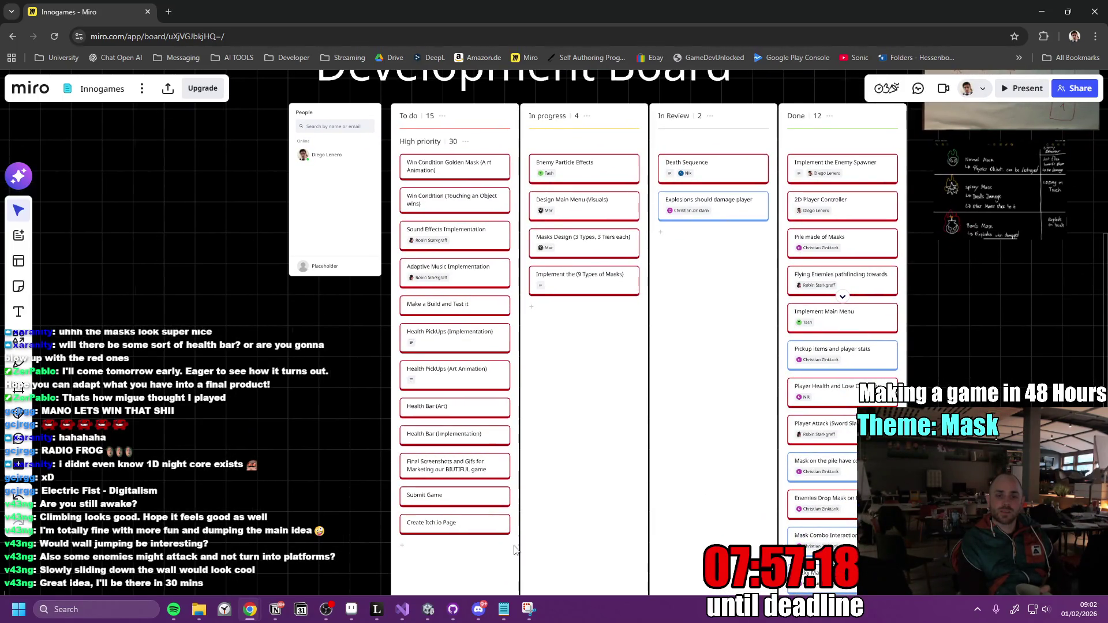
Add a new To do card titled 'Spawner Uses new Enemies'.
{"action": "left_click", "coordinate": [413, 546]}
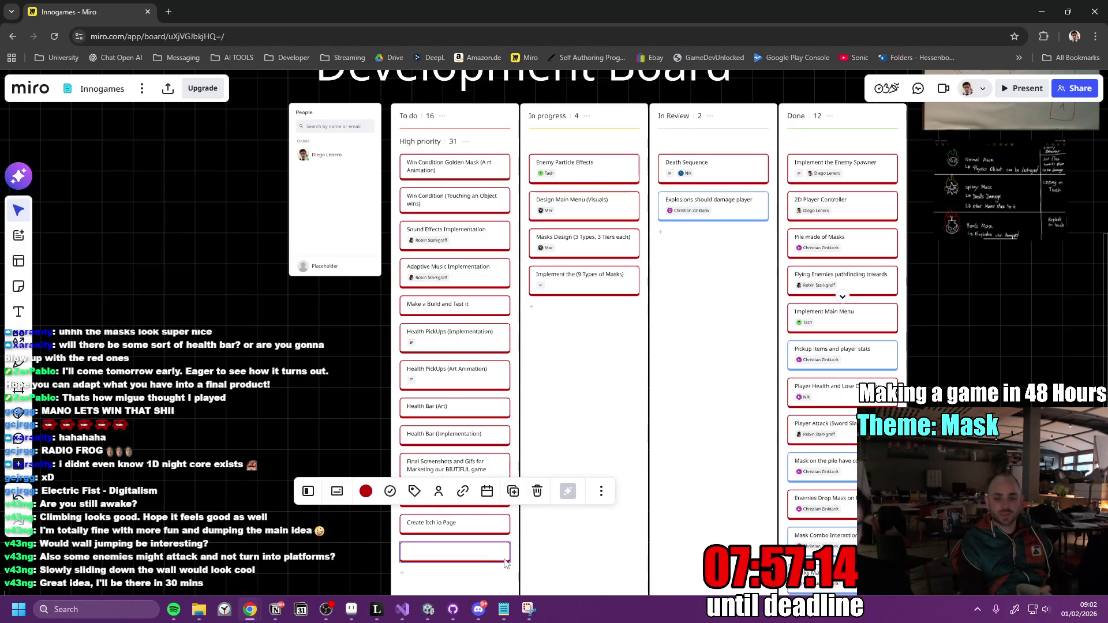
{"action": "type", "text": "Spawnw"}
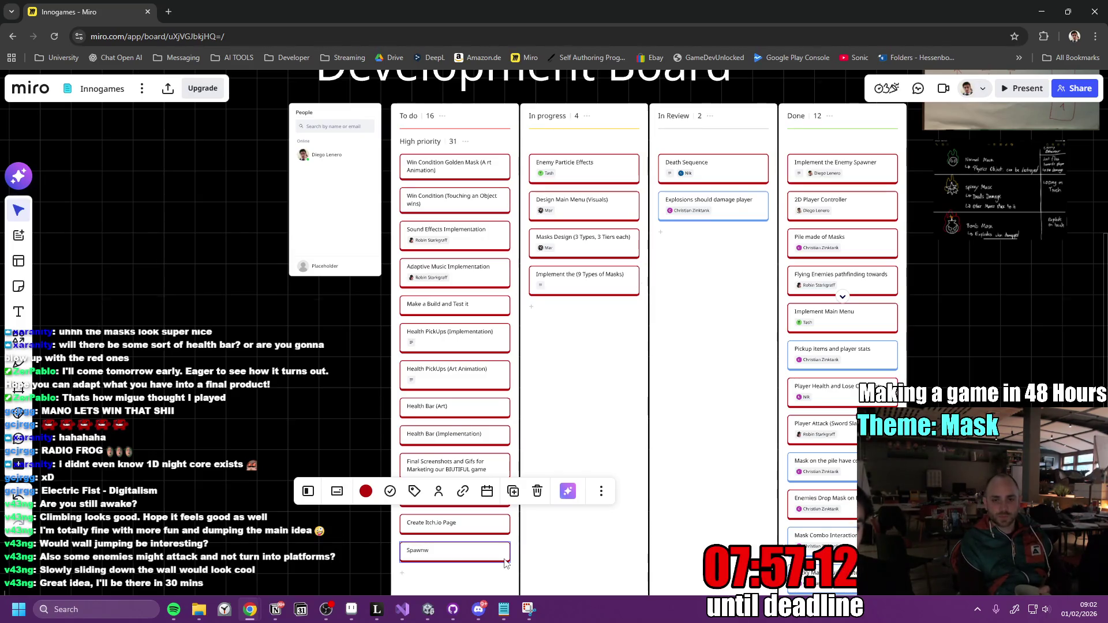
{"action": "key", "text": "BackSpace"}
{"action": "type", "text": "er"}
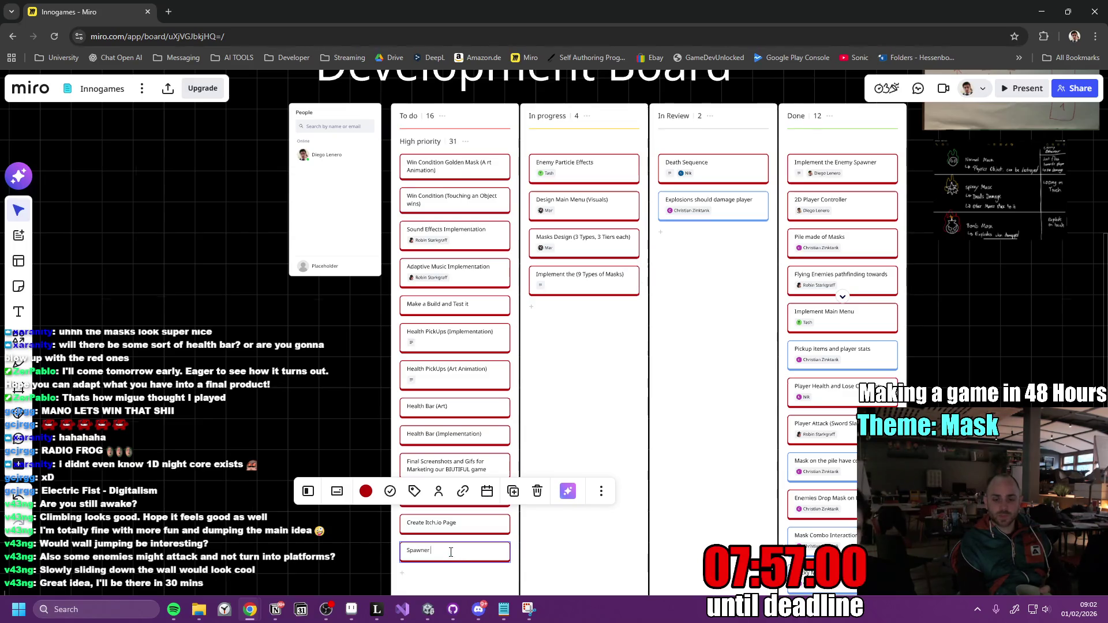
{"action": "type", "text": "Uses new Enemie"}
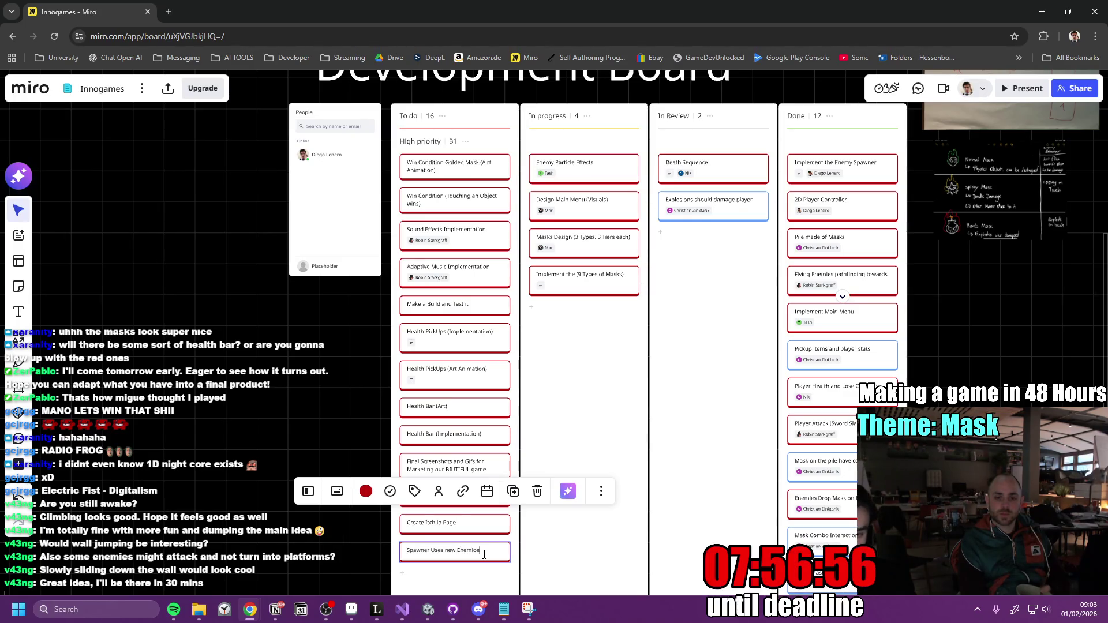
{"action": "key", "text": "BackSpace"}
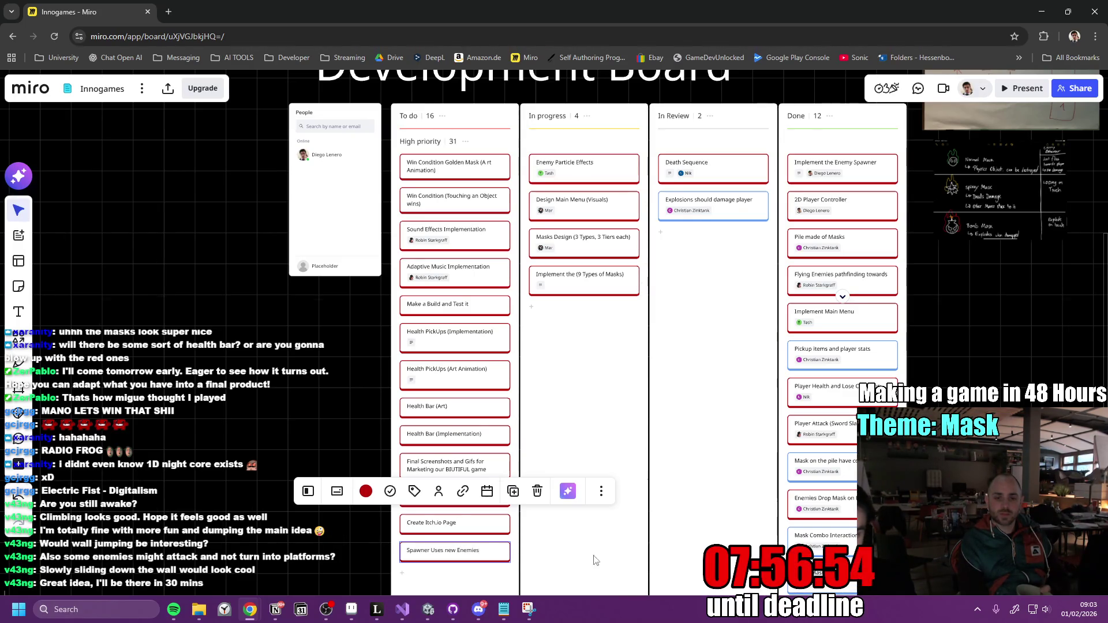
Assign the new card to the matching teammate found in the assignee search.
{"action": "left_click", "coordinate": [438, 491]}
{"action": "type", "text": "Ch"}
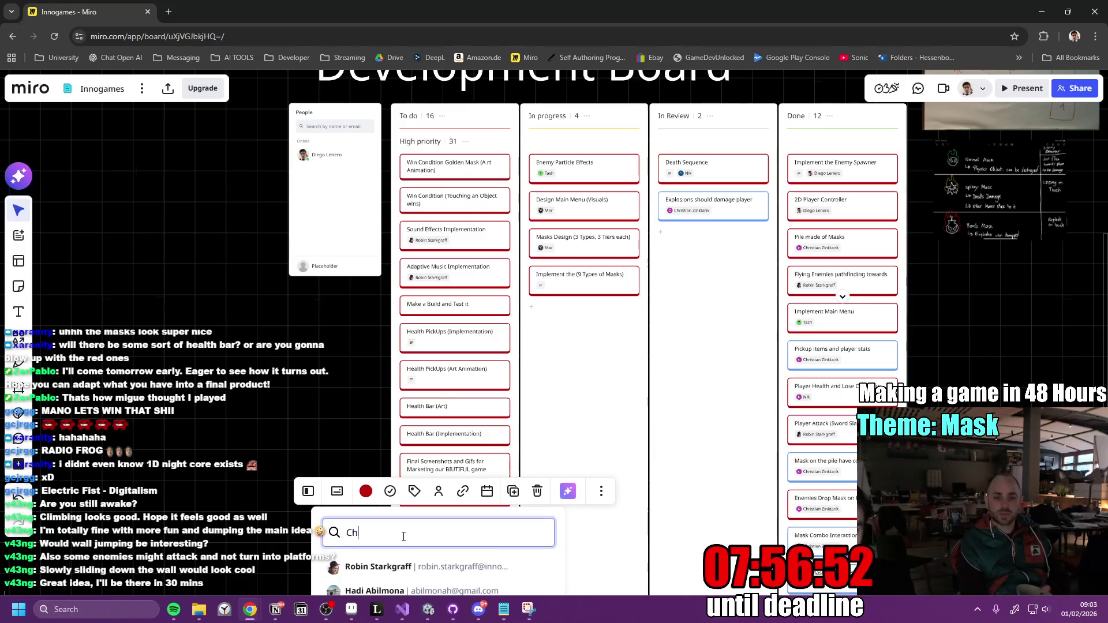
{"action": "type", "text": "r"}
{"action": "left_click", "coordinate": [395, 567]}
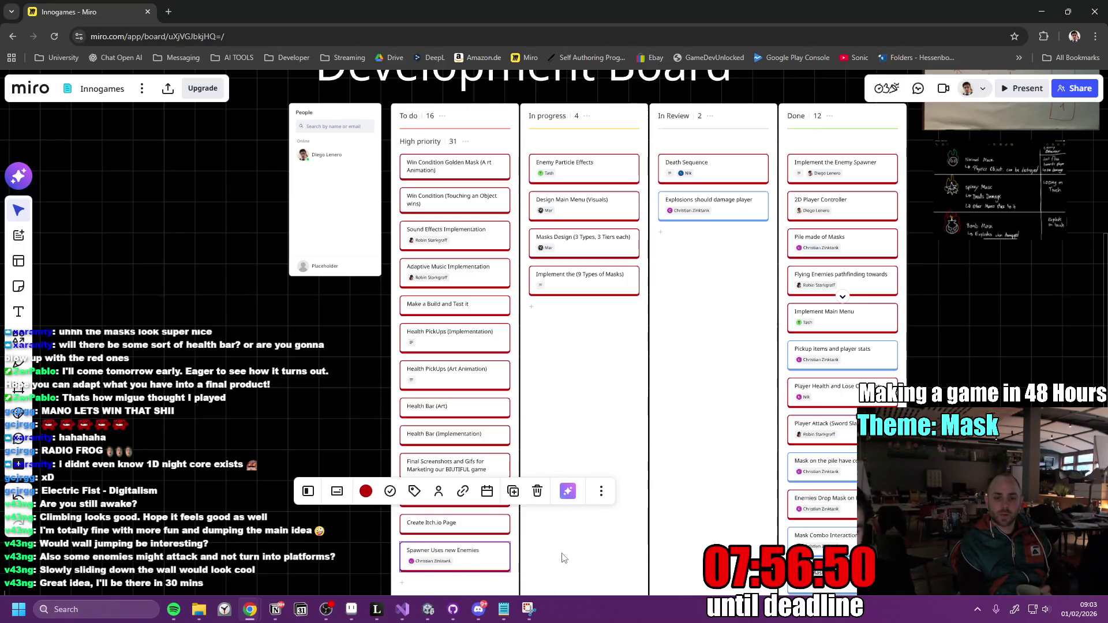
{"action": "left_click", "coordinate": [542, 555]}
Drag Spawner Uses new Enemies to the top of To do, then open Win Condition Golden Mask's details.
{"action": "mouse_move", "coordinate": [489, 562]}
{"action": "left_mouse_down"}
{"action": "mouse_move", "coordinate": [431, 155]}
{"action": "mouse_move", "coordinate": [448, 180]}
{"action": "left_mouse_up"}
{"action": "scroll", "coordinate": [589, 466], "scroll_direction": "down", "scroll_amount": 3}
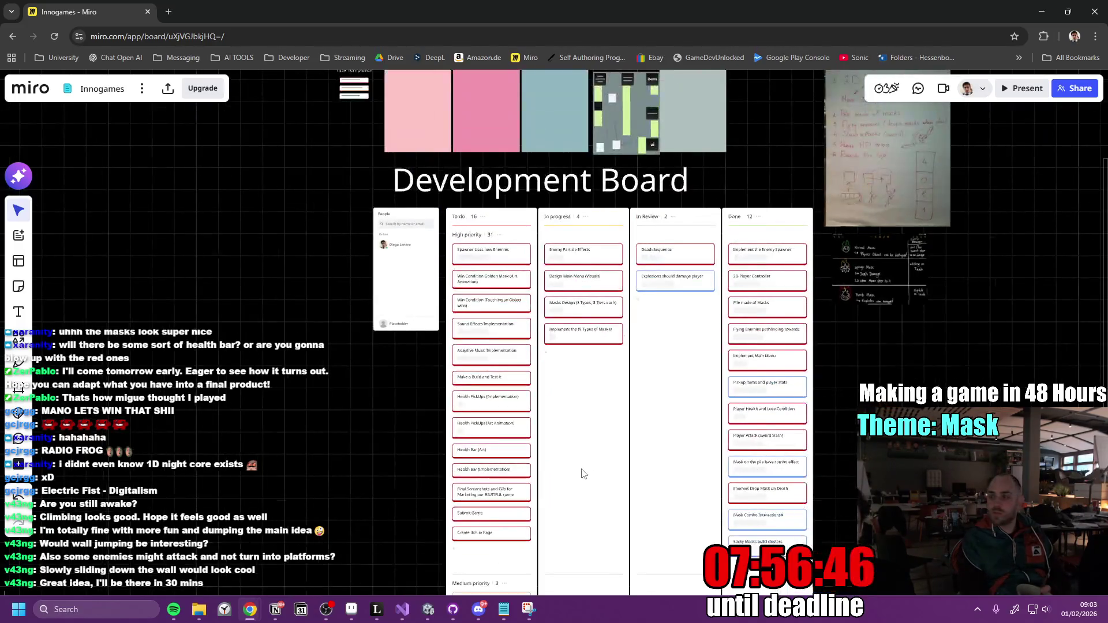
{"action": "scroll", "coordinate": [486, 384], "scroll_direction": "up", "scroll_amount": 2}
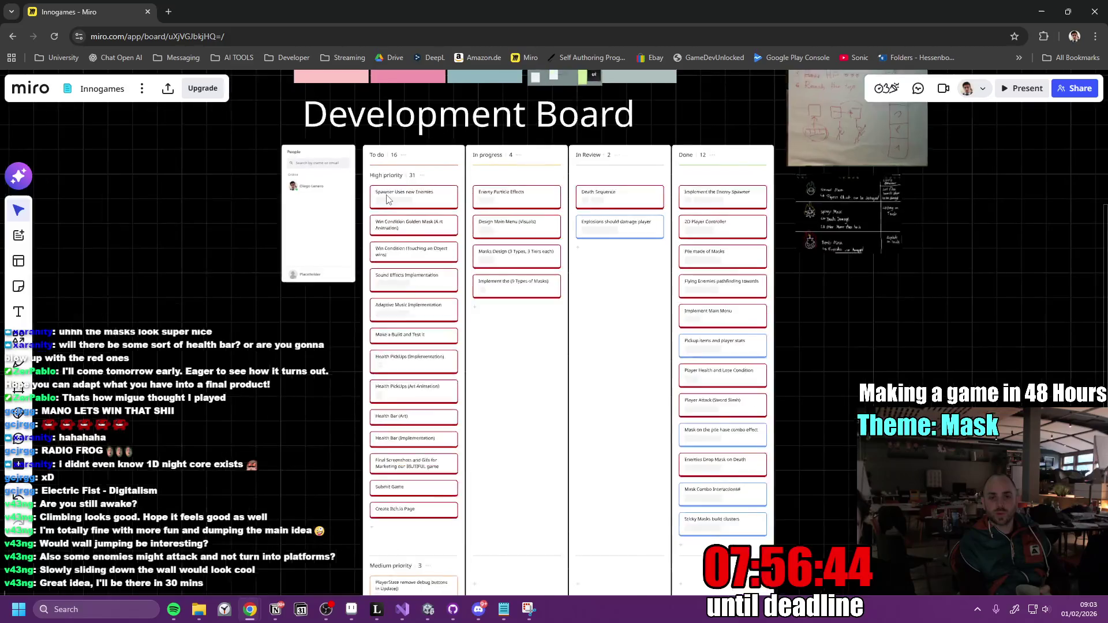
{"action": "scroll", "coordinate": [519, 448], "scroll_direction": "down", "scroll_amount": 2}
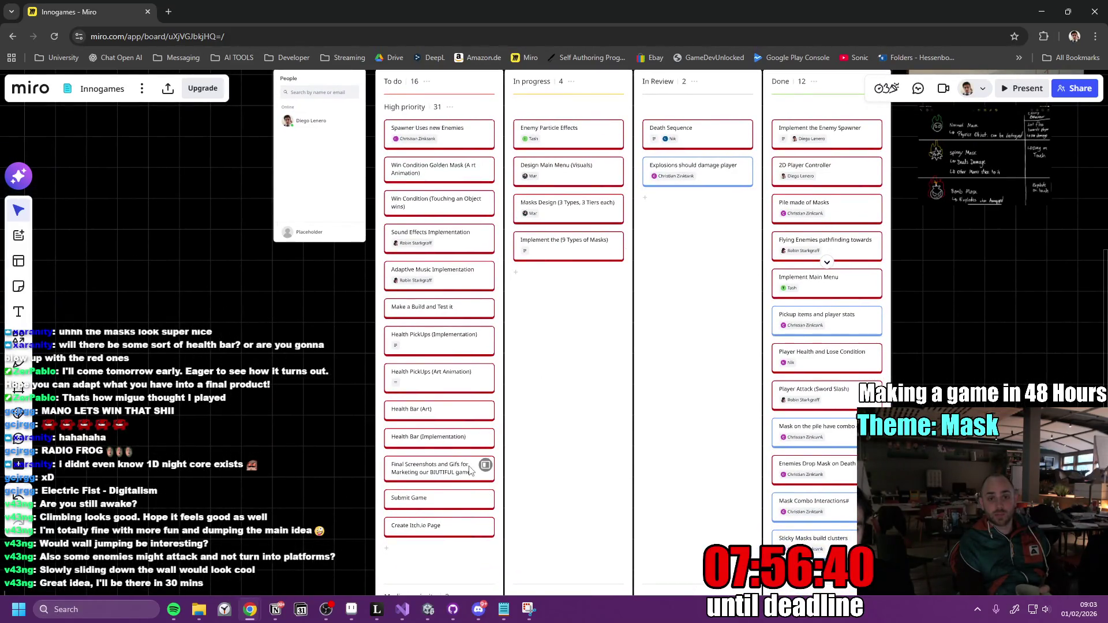
{"action": "scroll", "coordinate": [464, 199], "scroll_direction": "up", "scroll_amount": 3}
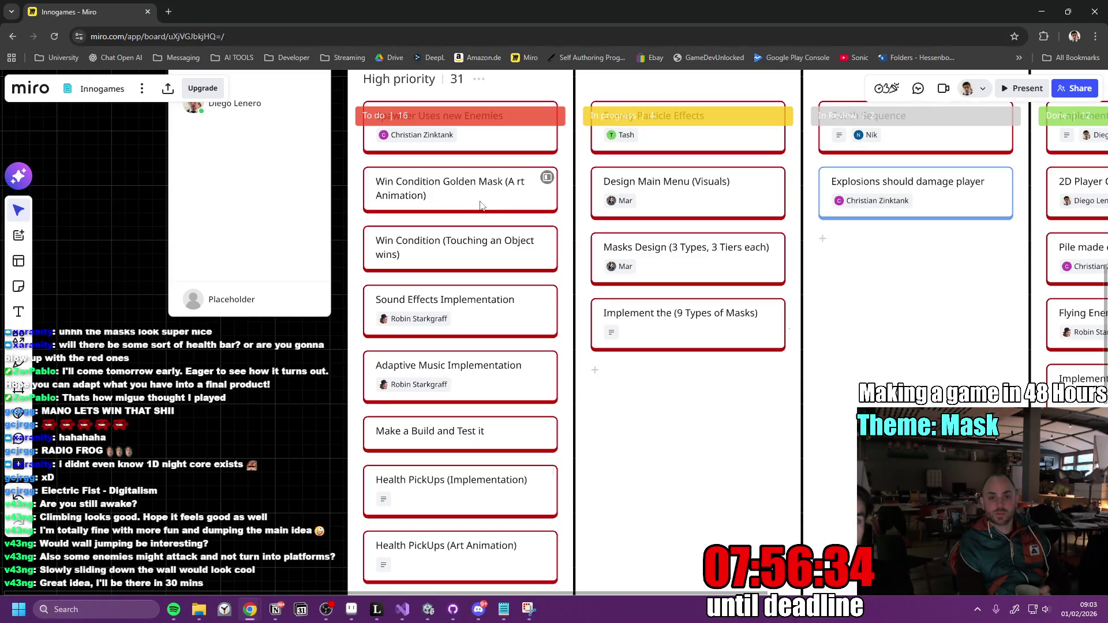
{"action": "left_click", "coordinate": [547, 177]}
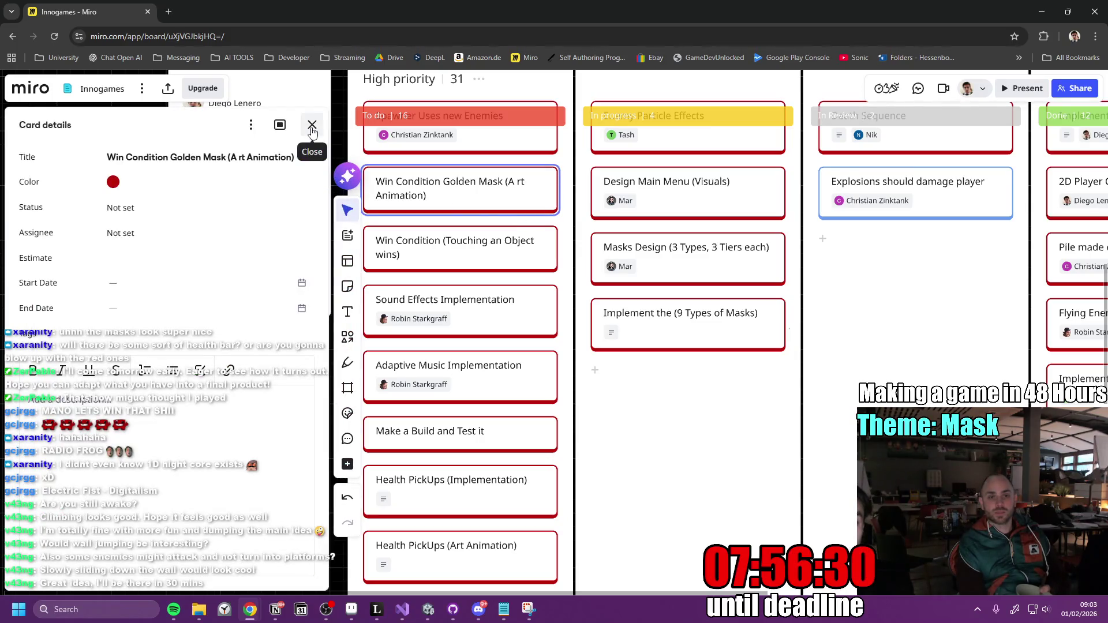
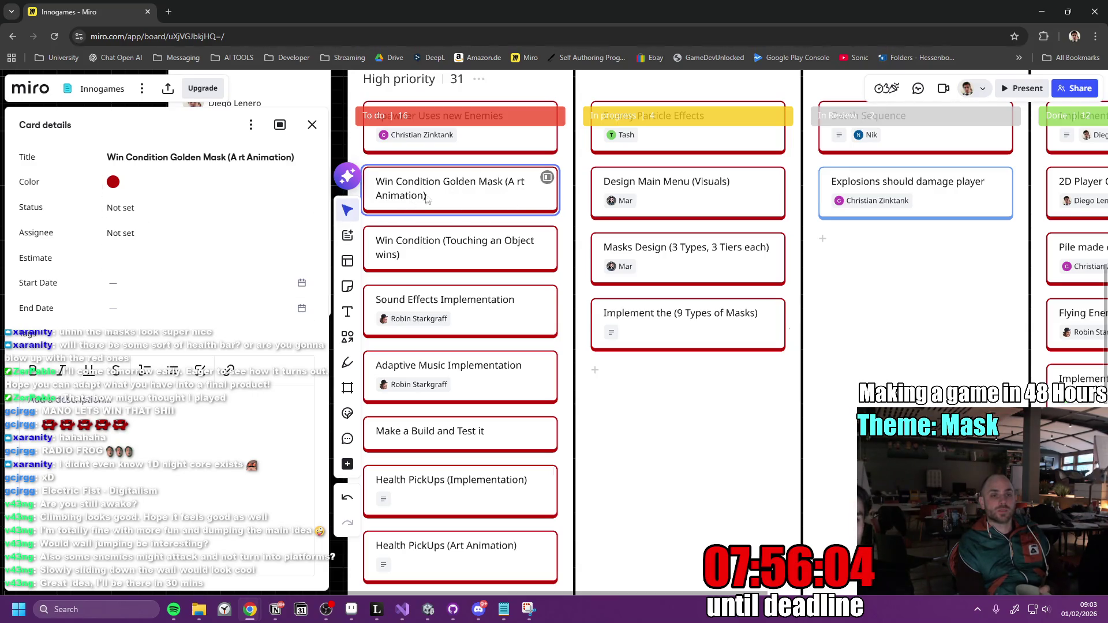
Assign a teammate to the red 'Win Condition Golden Mask (Art Animation)' card in To do.
{"action": "scroll", "coordinate": [435, 182], "scroll_direction": "down", "scroll_amount": 1}
{"action": "right_click", "coordinate": [457, 195]}
{"action": "left_click", "coordinate": [457, 197]}
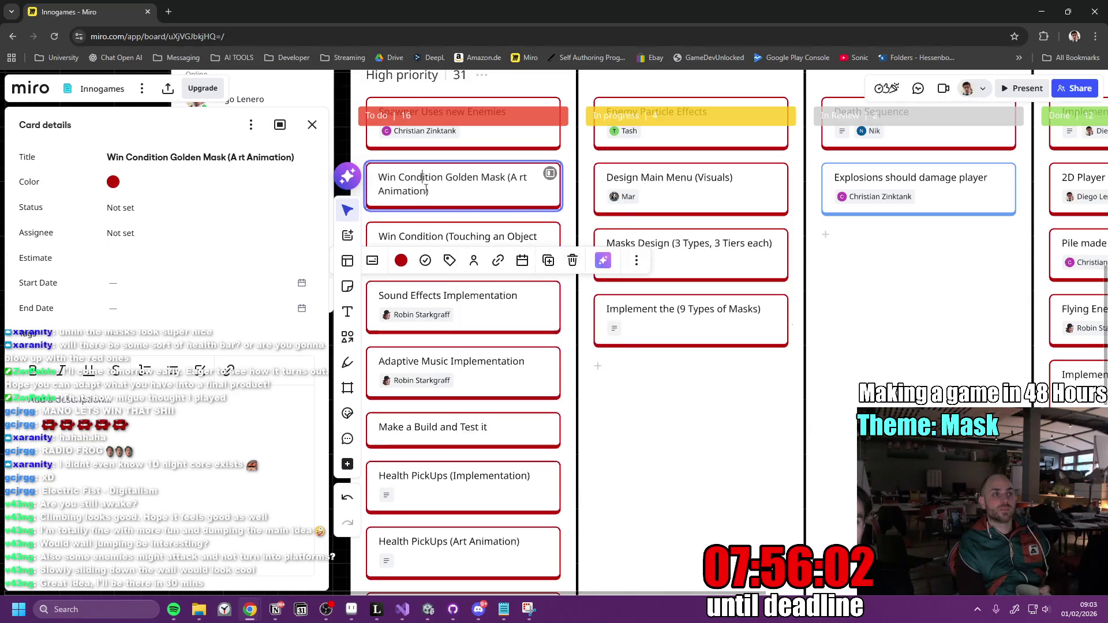
{"action": "left_click", "coordinate": [474, 260]}
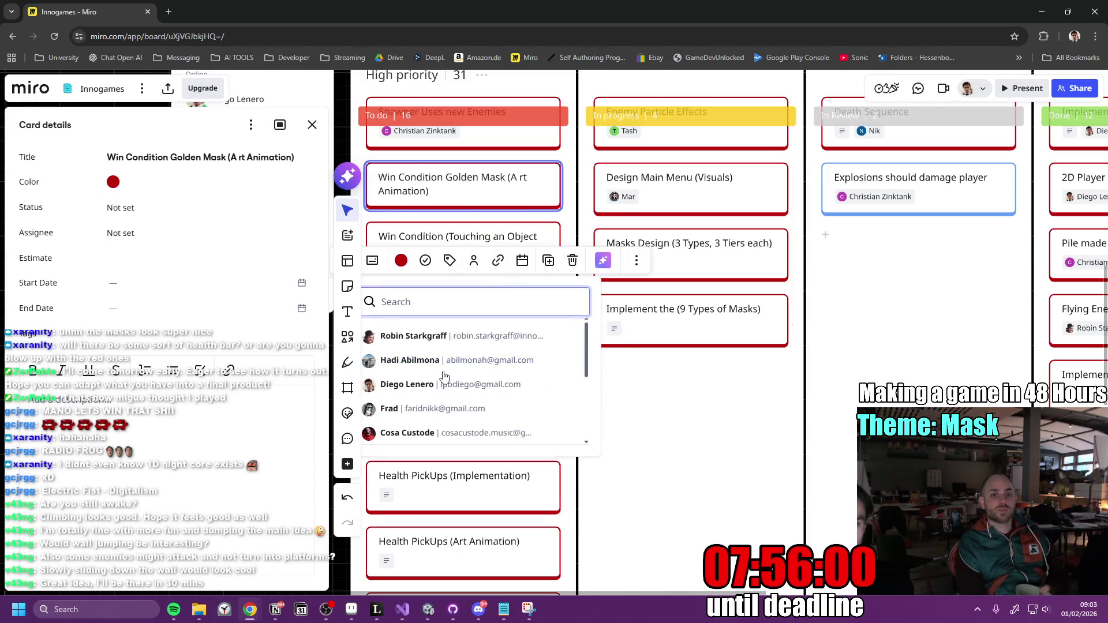
{"action": "scroll", "coordinate": [456, 381], "scroll_direction": "down", "scroll_amount": 1}
{"action": "scroll", "coordinate": [455, 375], "scroll_direction": "down", "scroll_amount": 2}
{"action": "scroll", "coordinate": [444, 377], "scroll_direction": "down", "scroll_amount": 2}
{"action": "scroll", "coordinate": [435, 372], "scroll_direction": "up", "scroll_amount": 2}
{"action": "left_click", "coordinate": [427, 350]}
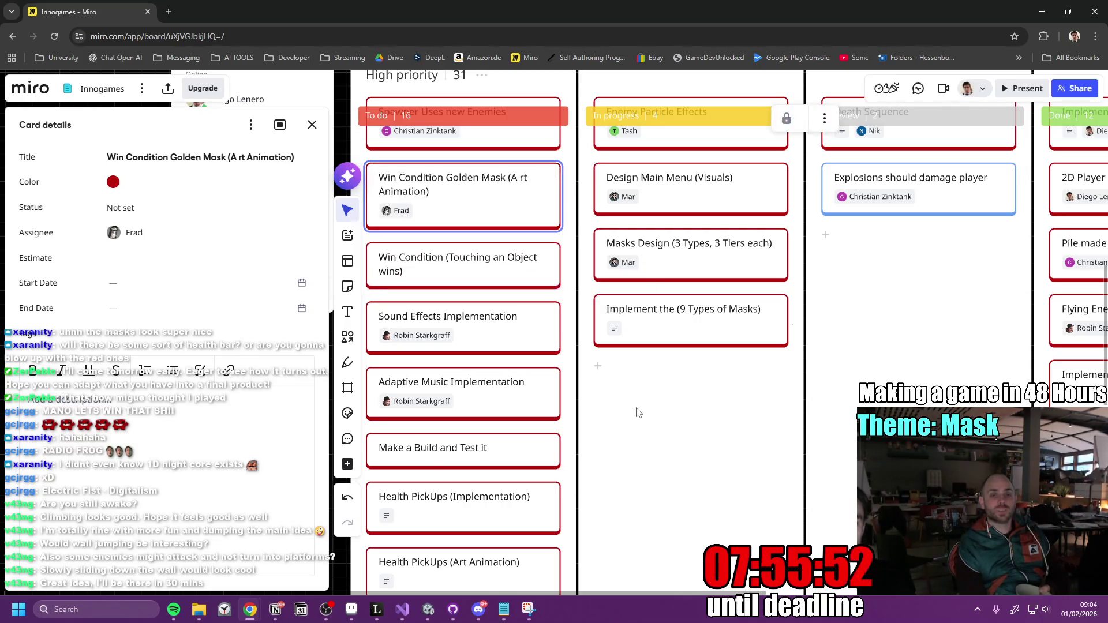
{"action": "scroll", "coordinate": [580, 348], "scroll_direction": "left", "scroll_amount": 3}
{"action": "scroll", "coordinate": [580, 348], "scroll_direction": "up", "scroll_amount": 1}
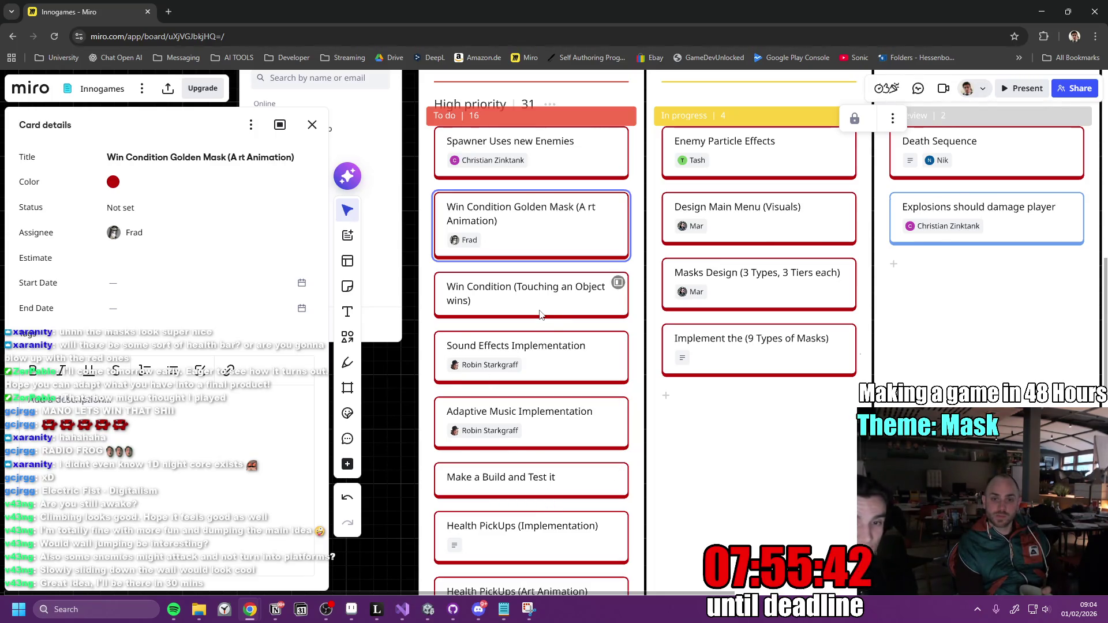
Select the Win Condition (Touching an Object wins) card and start typing its description.
{"action": "left_click", "coordinate": [562, 306]}
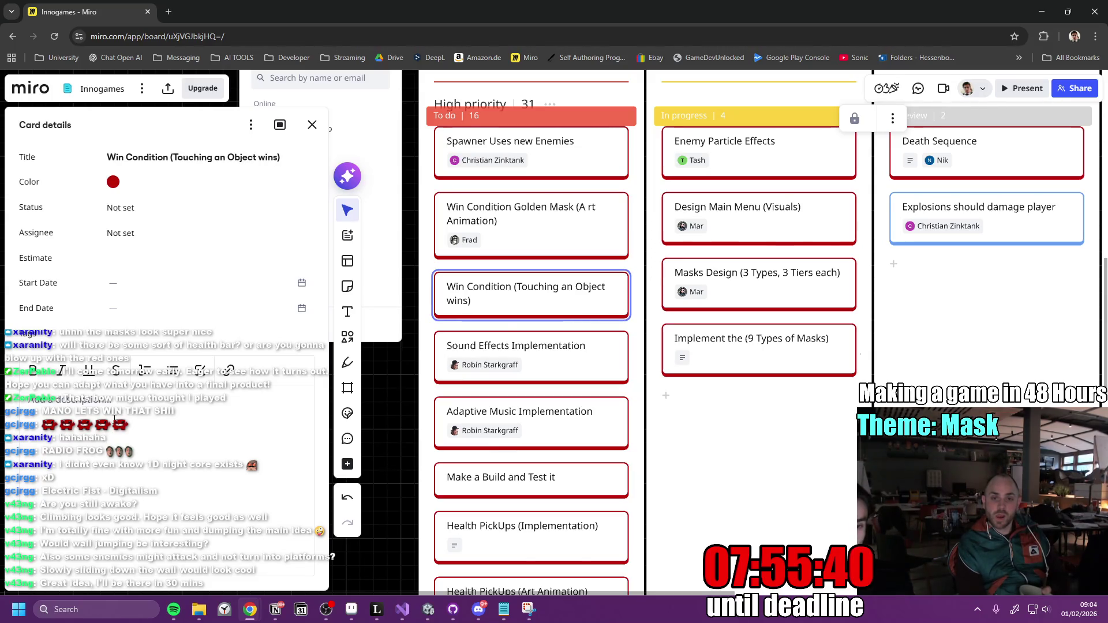
{"action": "type", "text": "Winscreen"}
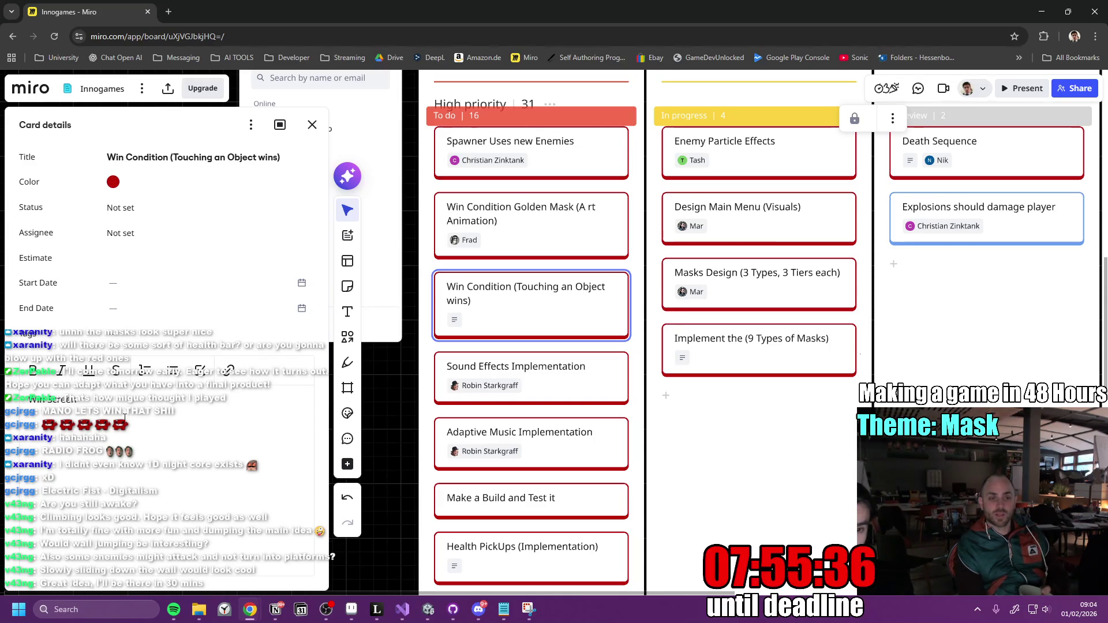
{"action": "type", "text": " Overlay"}
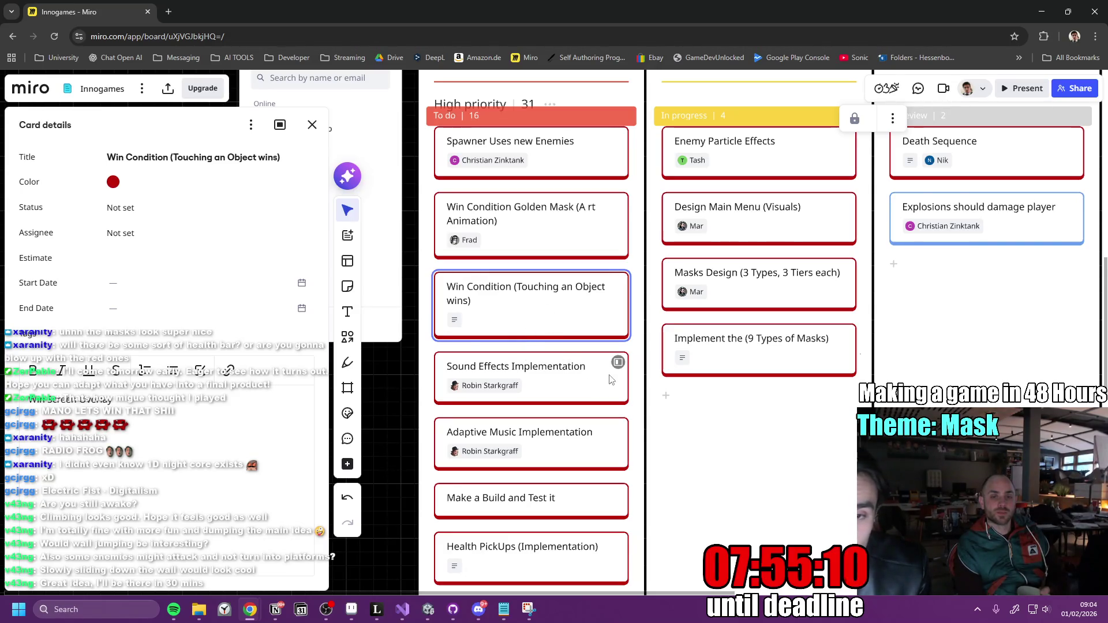
{"action": "scroll", "coordinate": [676, 385], "scroll_direction": "down", "scroll_amount": 2}
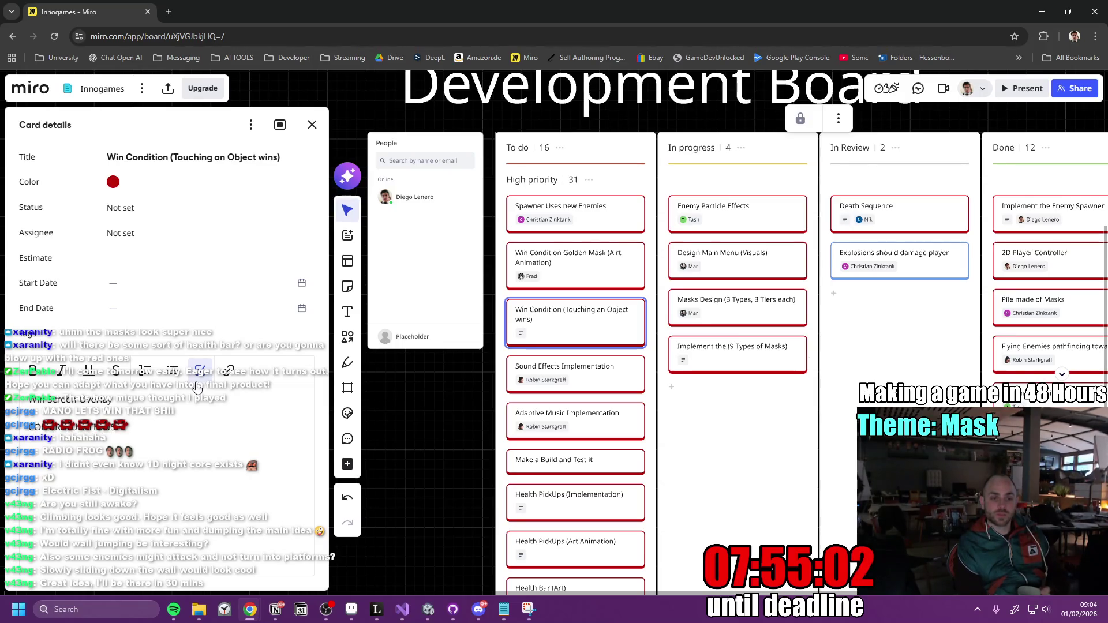
Finish the card's description so it reads 'Thanks for Playing'.
{"action": "type", "text": "or PLaying"}
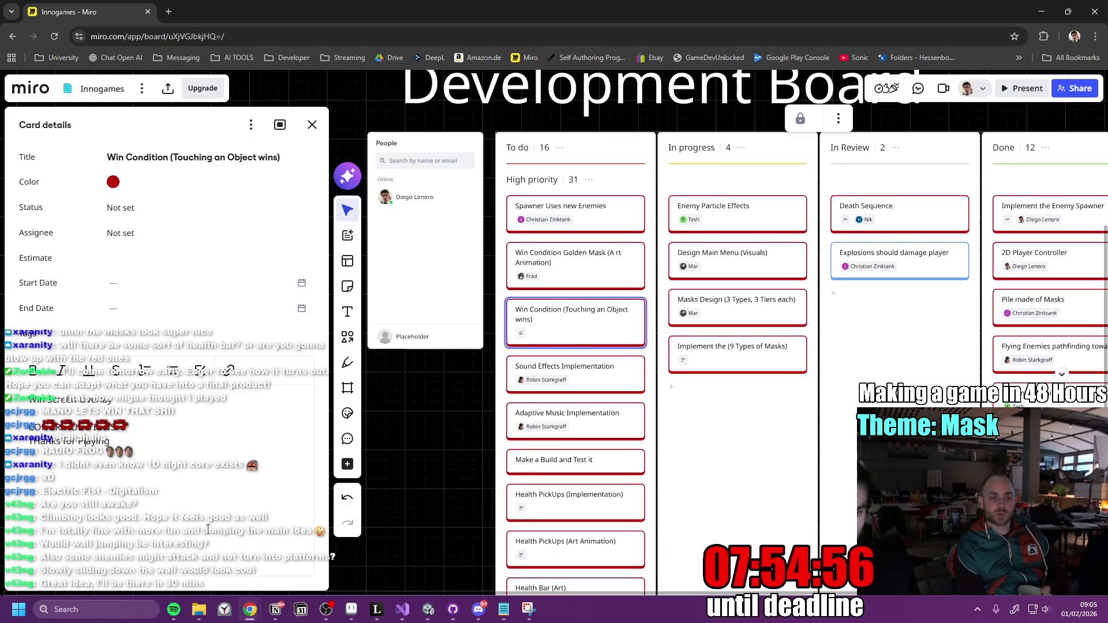
{"action": "left_click", "coordinate": [125, 440]}
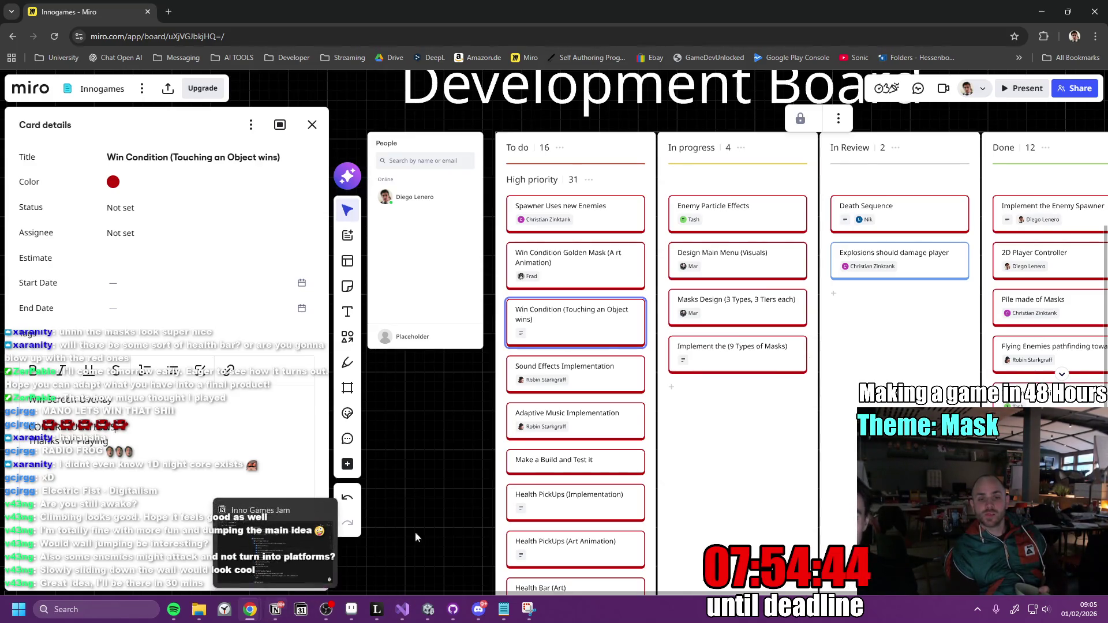
{"action": "scroll", "coordinate": [675, 437], "scroll_direction": "down", "scroll_amount": 3}
{"action": "scroll", "coordinate": [675, 436], "scroll_direction": "up", "scroll_amount": 5}
{"action": "scroll", "coordinate": [546, 360], "scroll_direction": "down", "scroll_amount": 5}
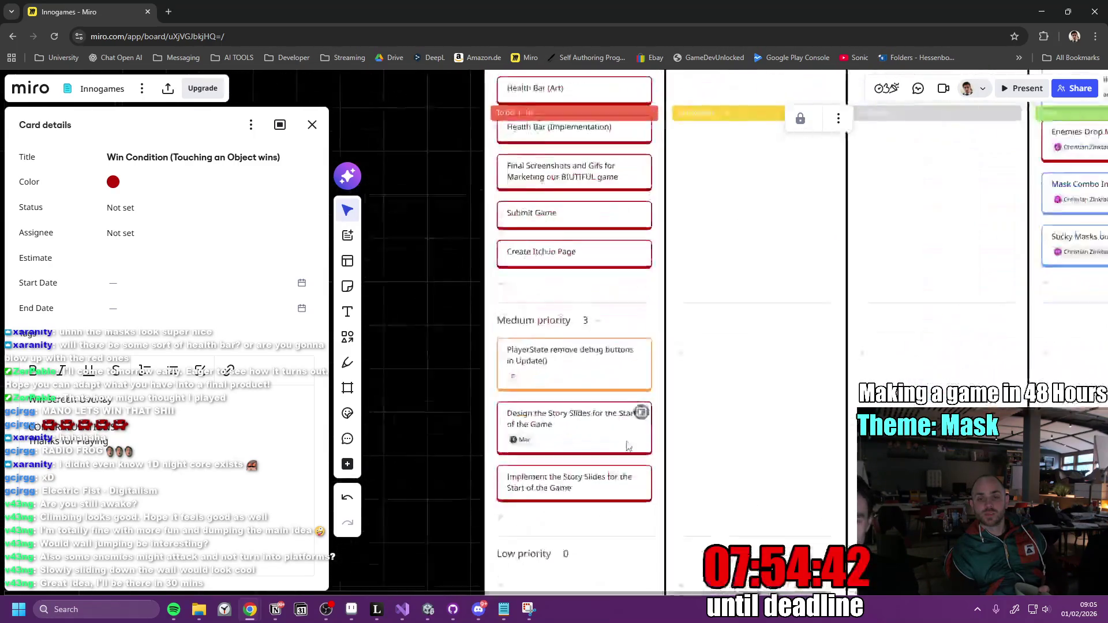
{"action": "scroll", "coordinate": [570, 367], "scroll_direction": "up", "scroll_amount": 2}
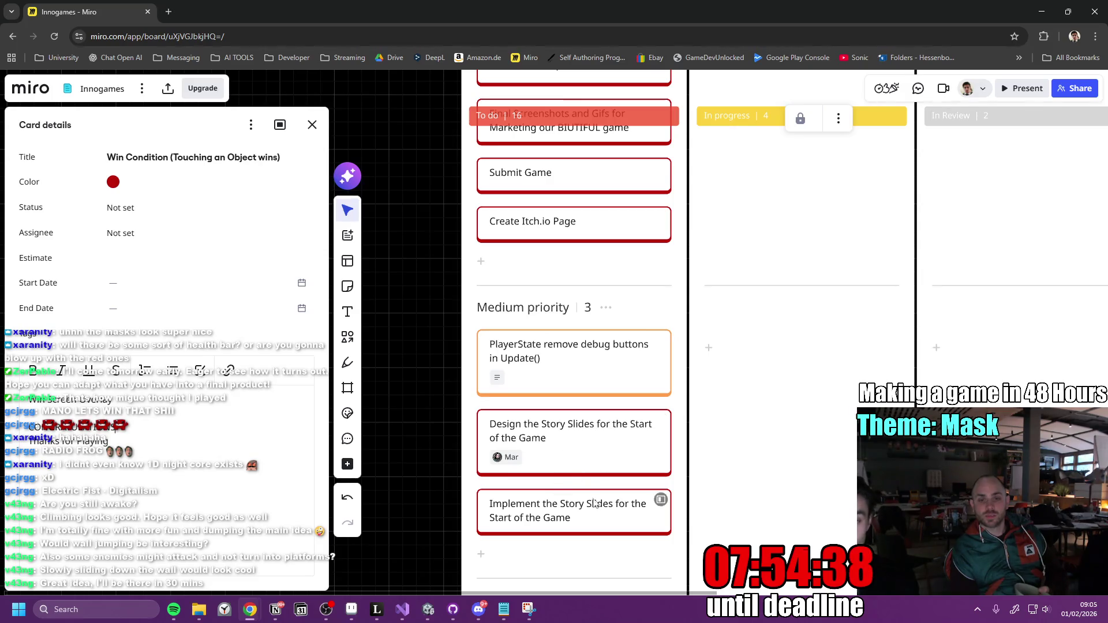
{"action": "scroll", "coordinate": [592, 540], "scroll_direction": "down", "scroll_amount": 3}
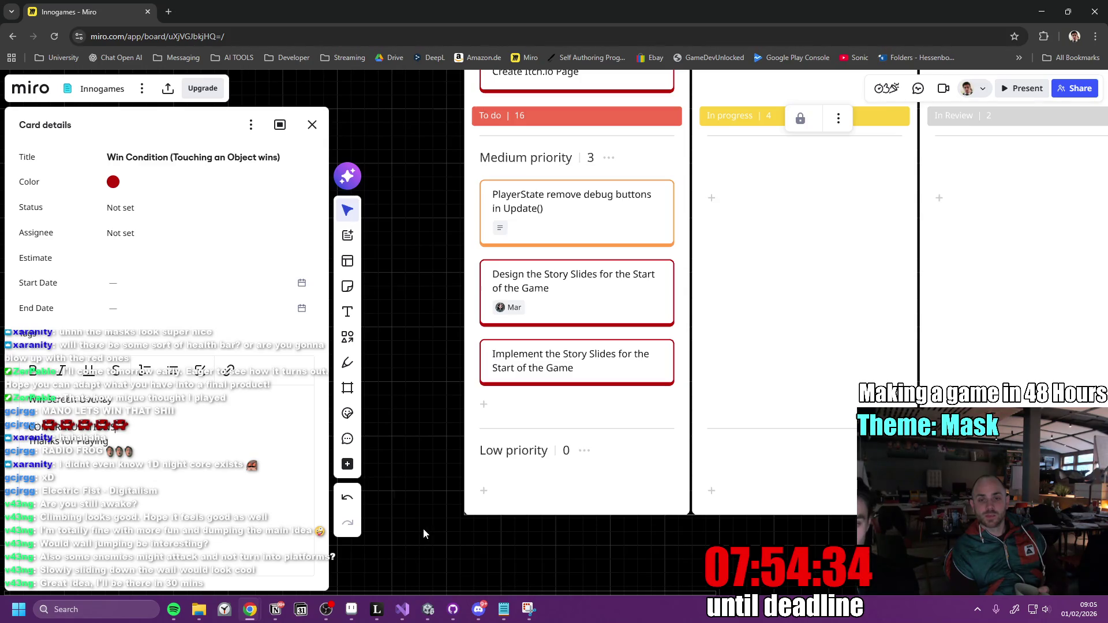
{"action": "scroll", "coordinate": [554, 391], "scroll_direction": "down", "scroll_amount": 2}
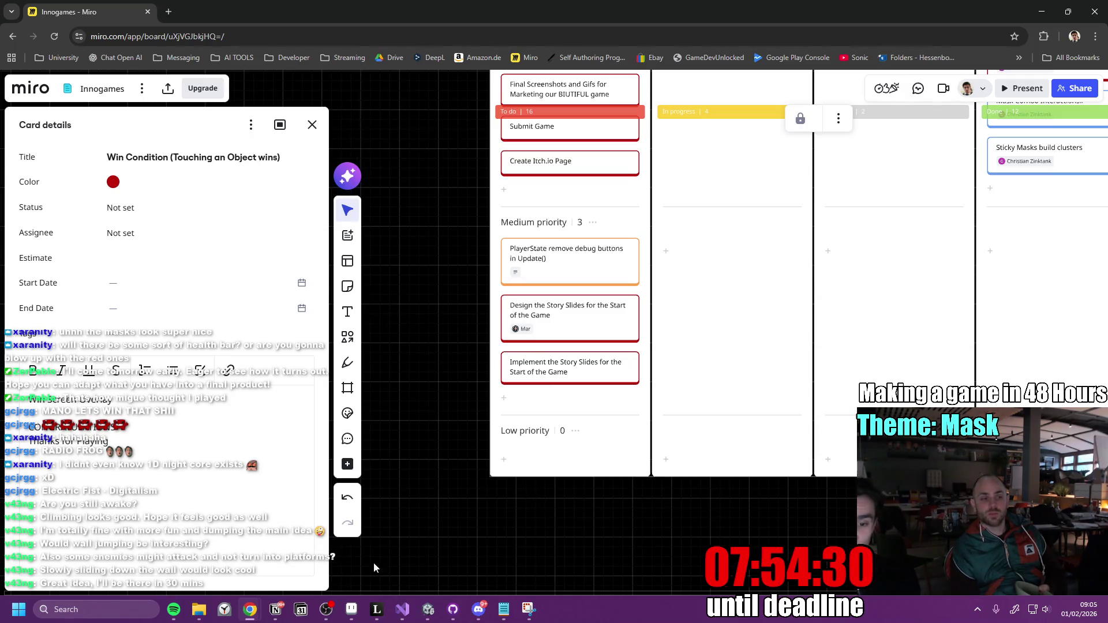
Glance at the Notion notes, then pan the board back to the top of the To do column.
{"action": "left_click", "coordinate": [276, 612]}
{"action": "left_click", "coordinate": [279, 613]}
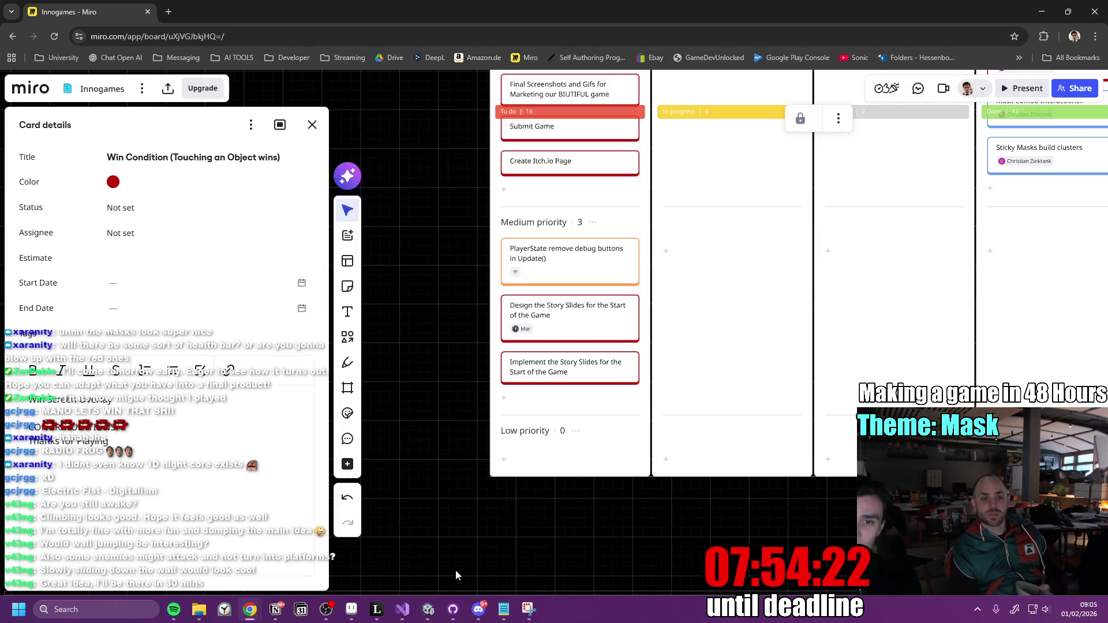
{"action": "scroll", "coordinate": [646, 364], "scroll_direction": "up", "scroll_amount": 3}
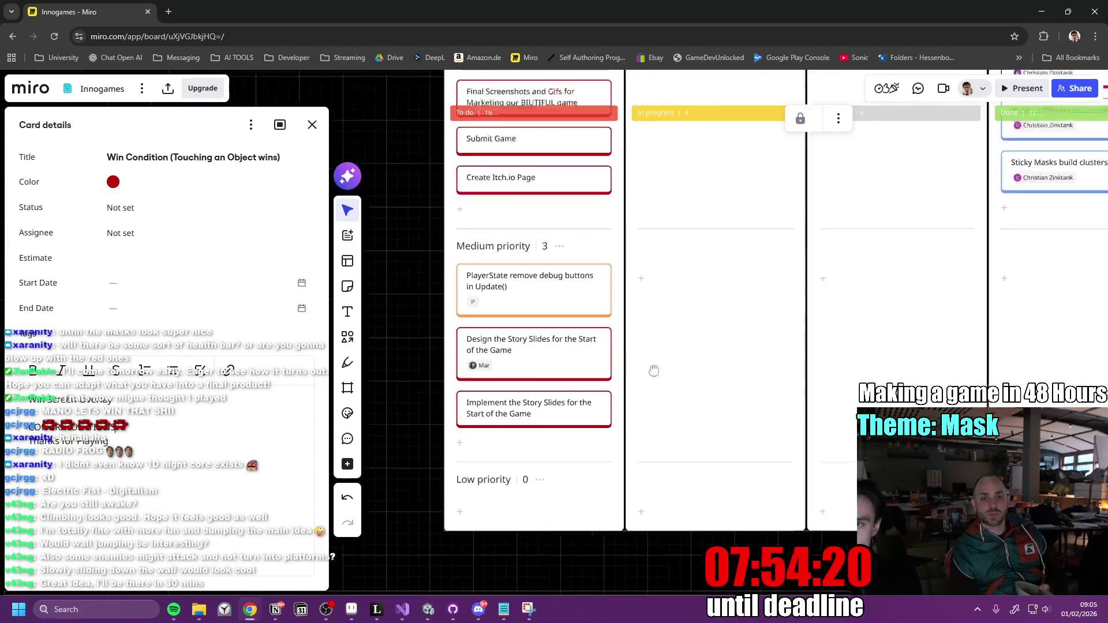
{"action": "left_click_drag", "start_coordinate": [549, 353], "coordinate": [596, 533]}
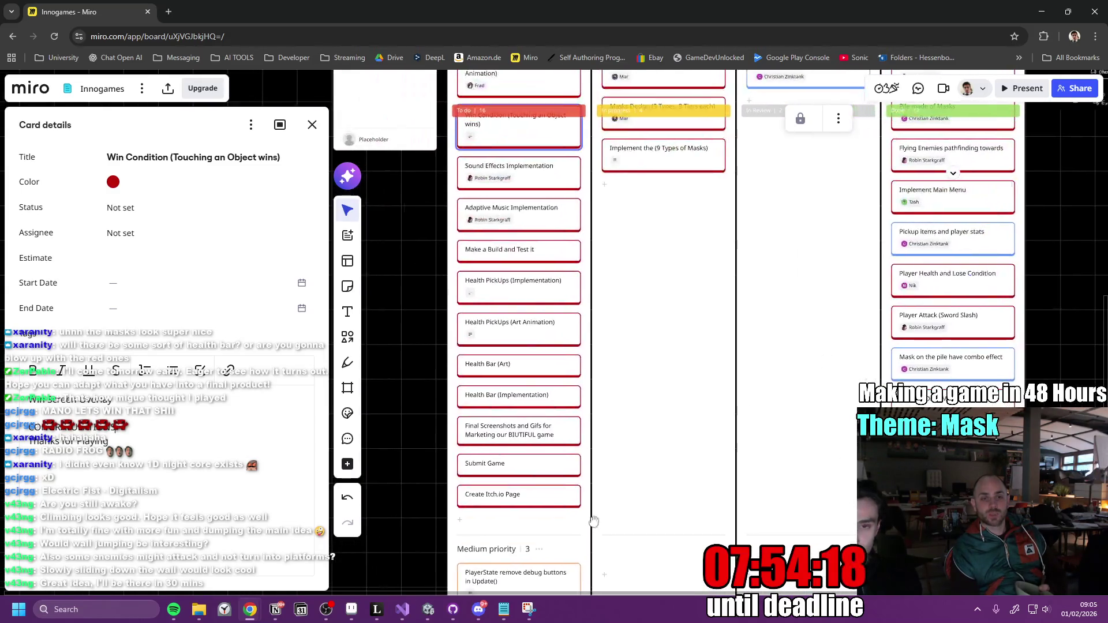
{"action": "scroll", "coordinate": [611, 455], "scroll_direction": "down", "scroll_amount": 5}
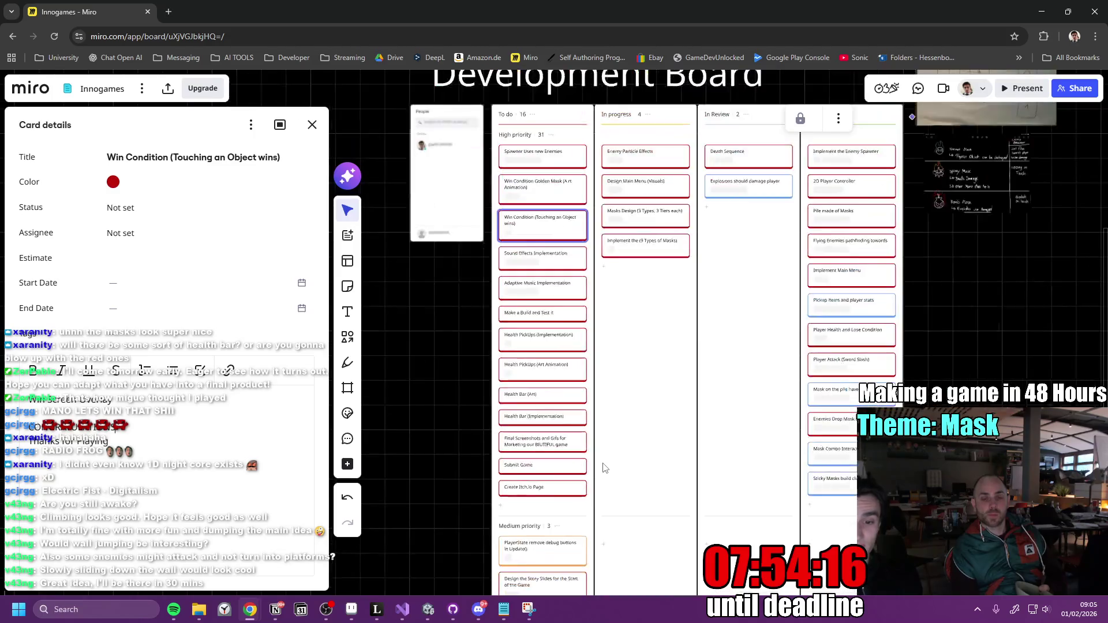
{"action": "scroll", "coordinate": [618, 465], "scroll_direction": "up", "scroll_amount": 4}
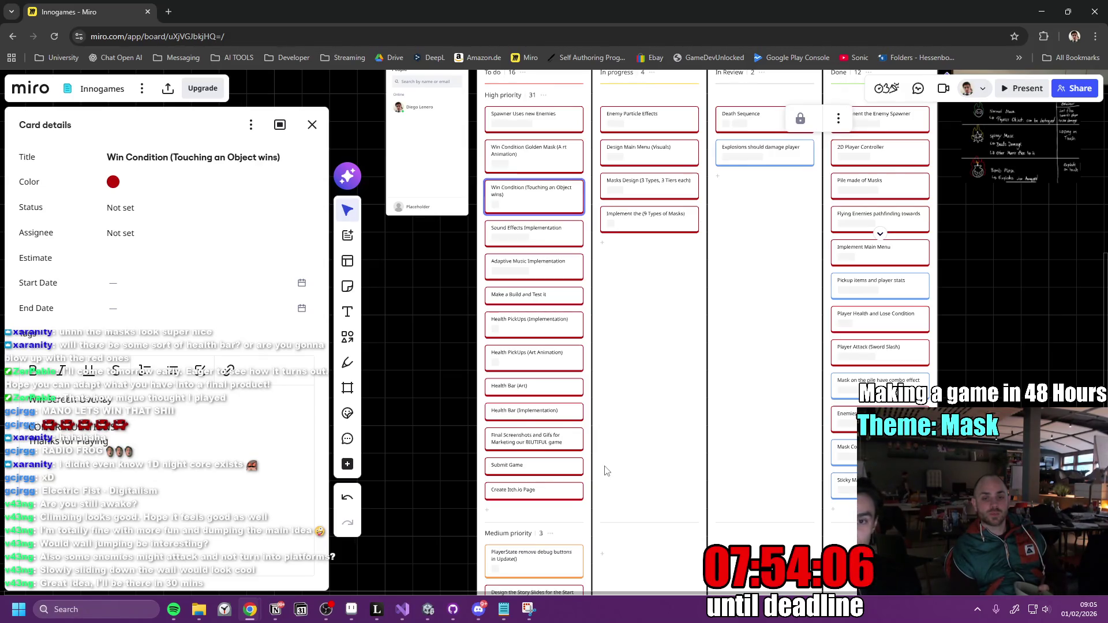
{"action": "scroll", "coordinate": [809, 332], "scroll_direction": "down", "scroll_amount": 1}
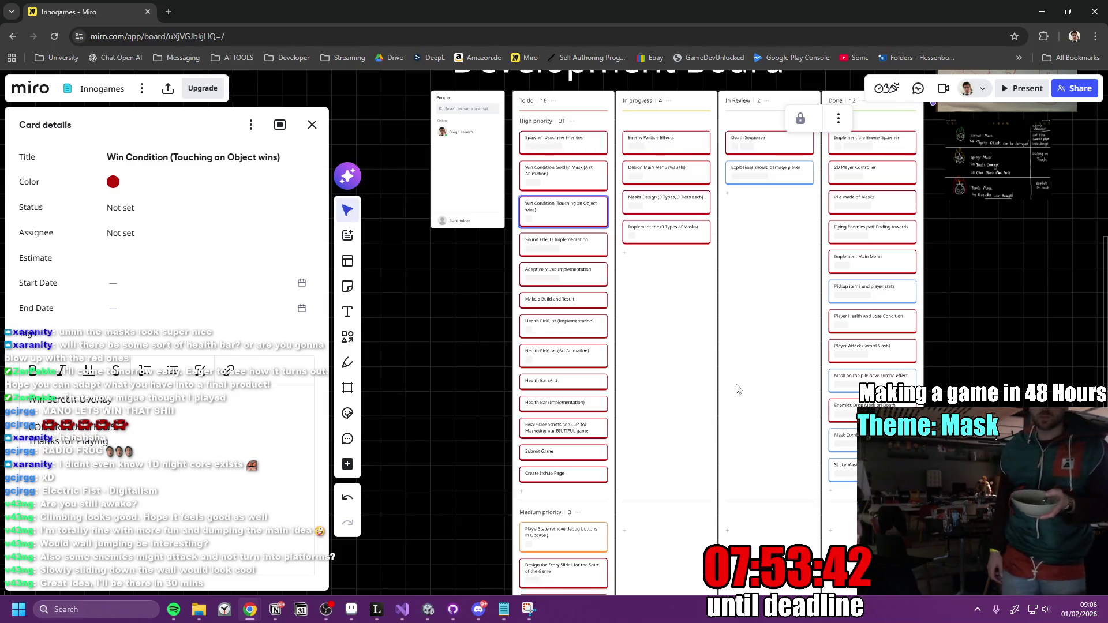
{"action": "scroll", "coordinate": [620, 496], "scroll_direction": "down", "scroll_amount": 2}
{"action": "scroll", "coordinate": [622, 507], "scroll_direction": "up", "scroll_amount": 5}
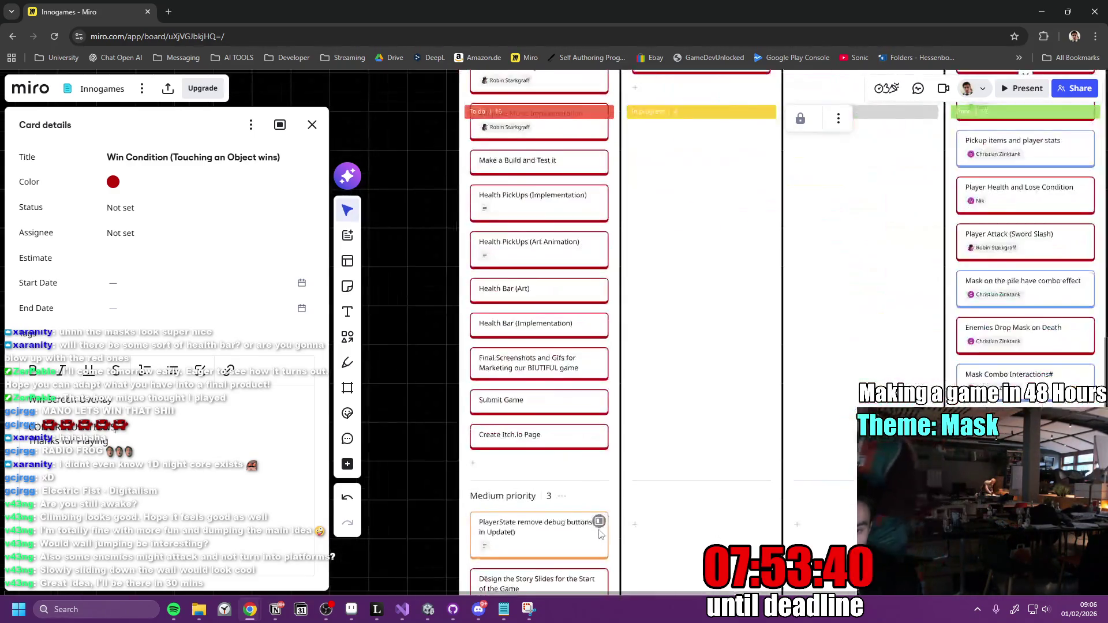
Add a 'Wall Slide State' card to the Medium priority group of the To do column.
{"action": "left_click", "coordinate": [556, 469]}
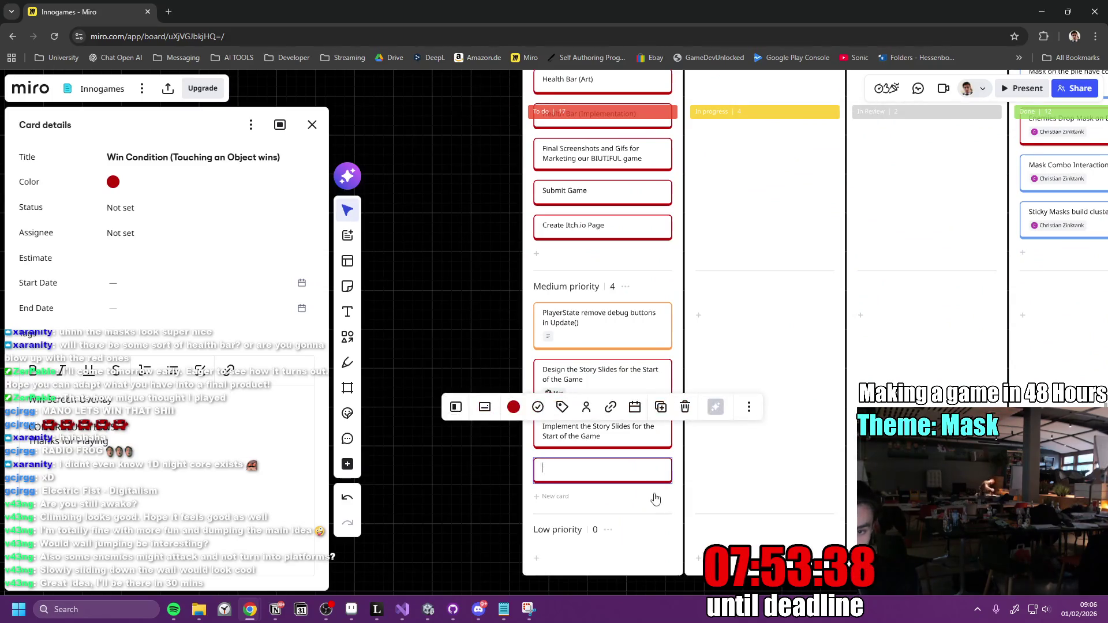
{"action": "type", "text": "Medi"}
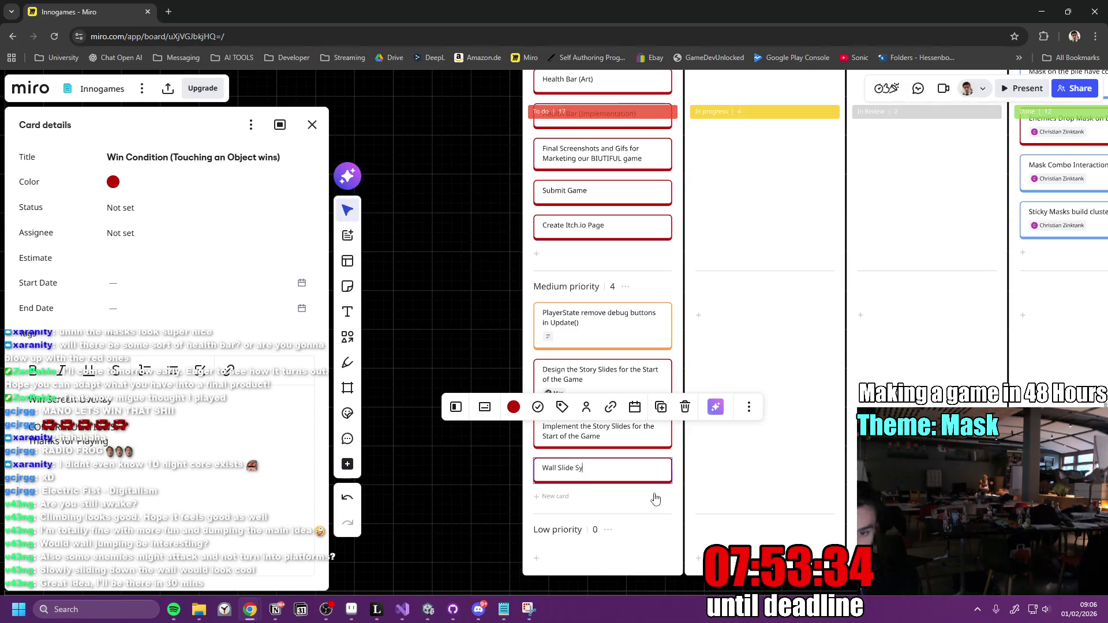
{"action": "type", "text": "ate"}
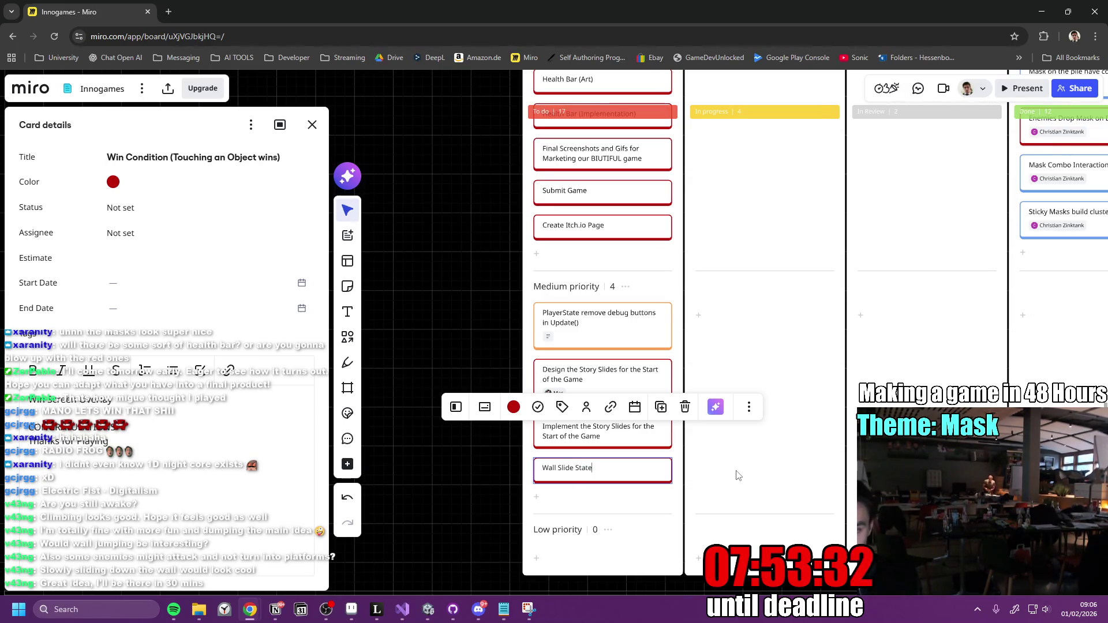
{"action": "left_click", "coordinate": [738, 476]}
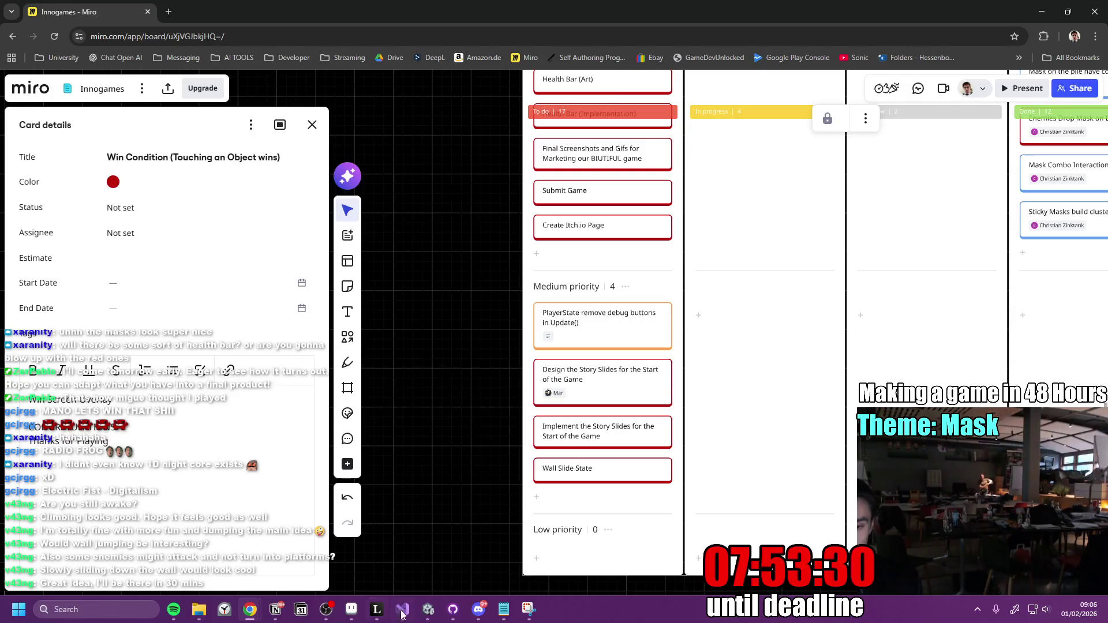
{"action": "left_click", "coordinate": [436, 611]}
Restart from Game Over, jump between mask platforms slashing masks, then stop play mode.
{"action": "key", "text": "r"}
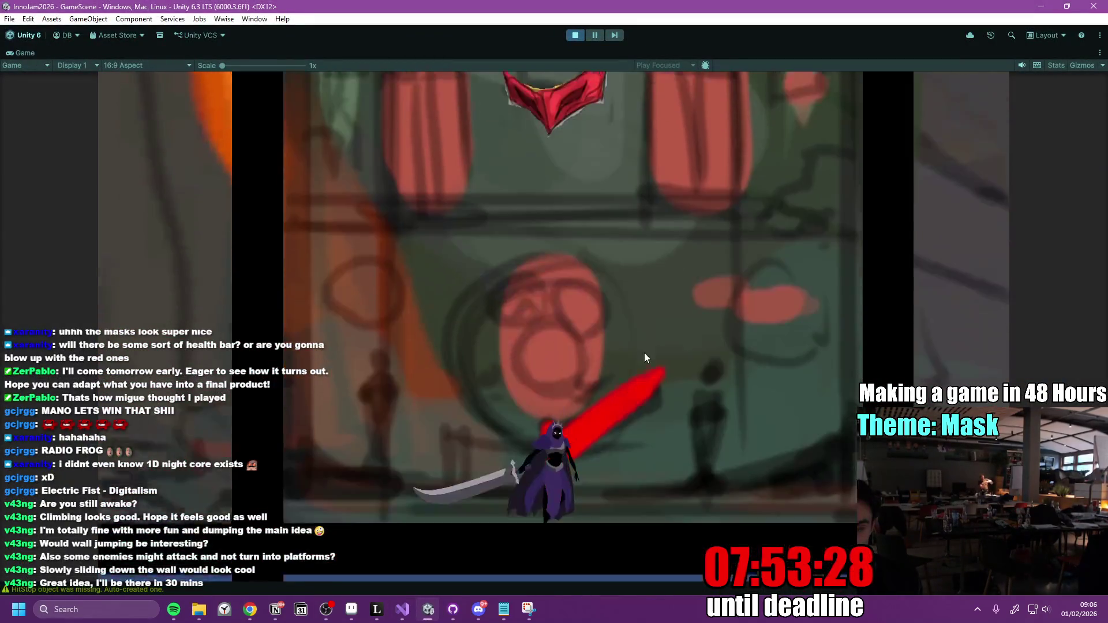
{"action": "key", "text": "a"}
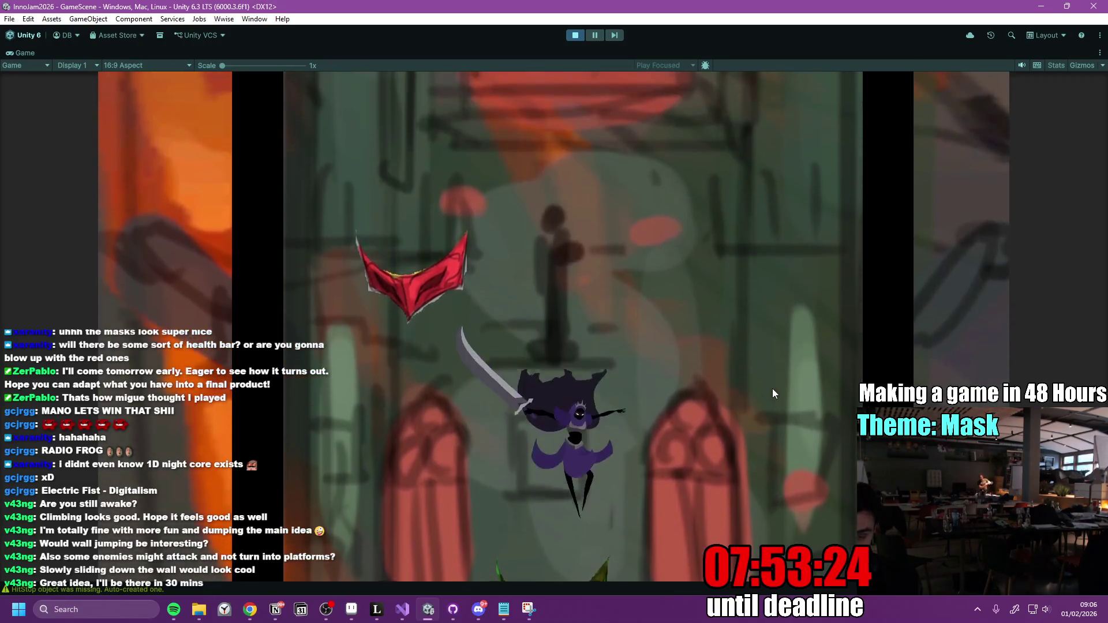
{"action": "key", "text": "d"}
{"action": "key", "text": "space"}
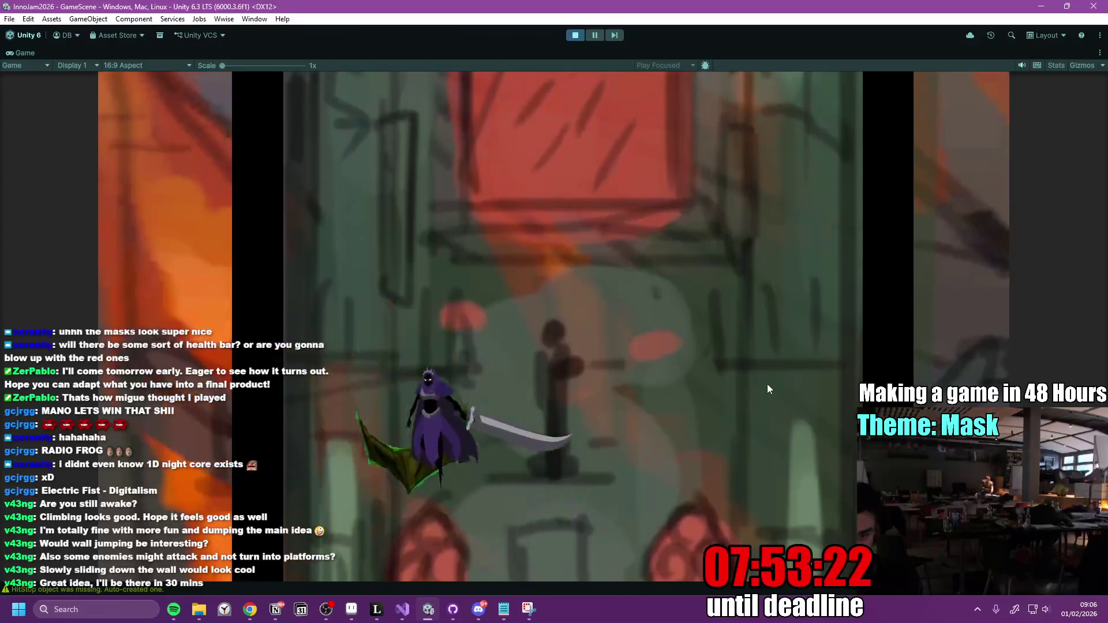
{"action": "key", "text": "a"}
{"action": "key", "text": "space"}
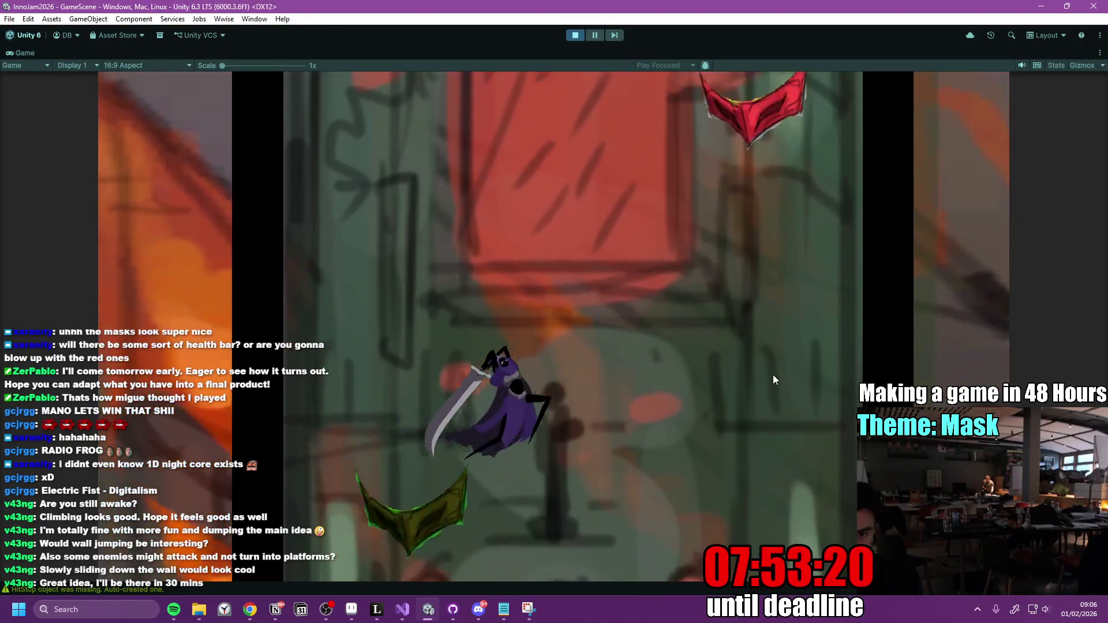
{"action": "key", "text": "d"}
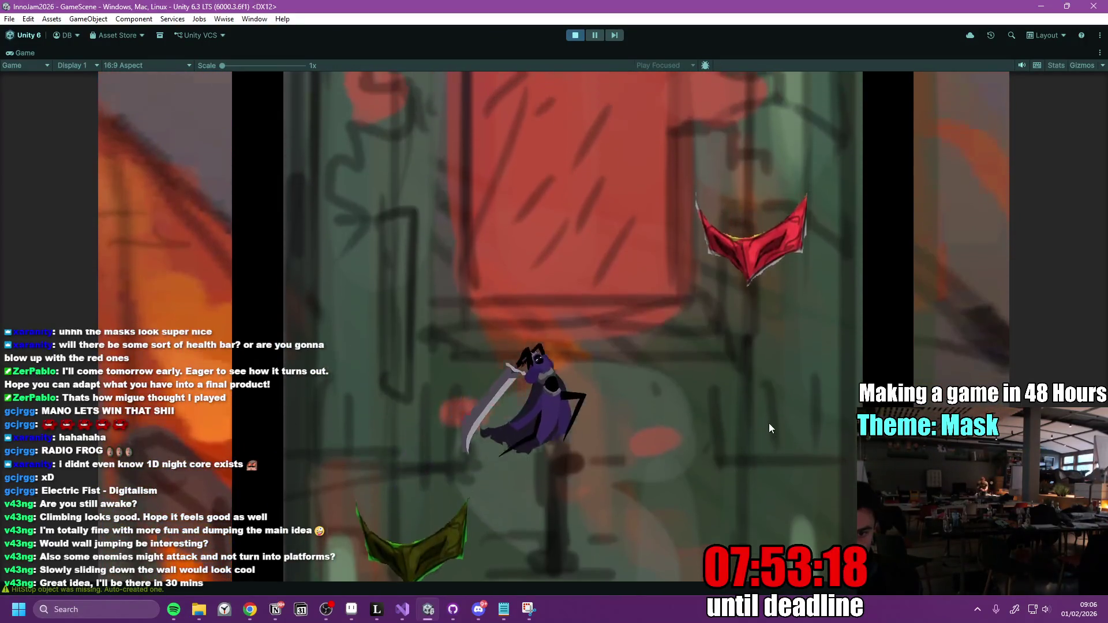
{"action": "key", "text": "space"}
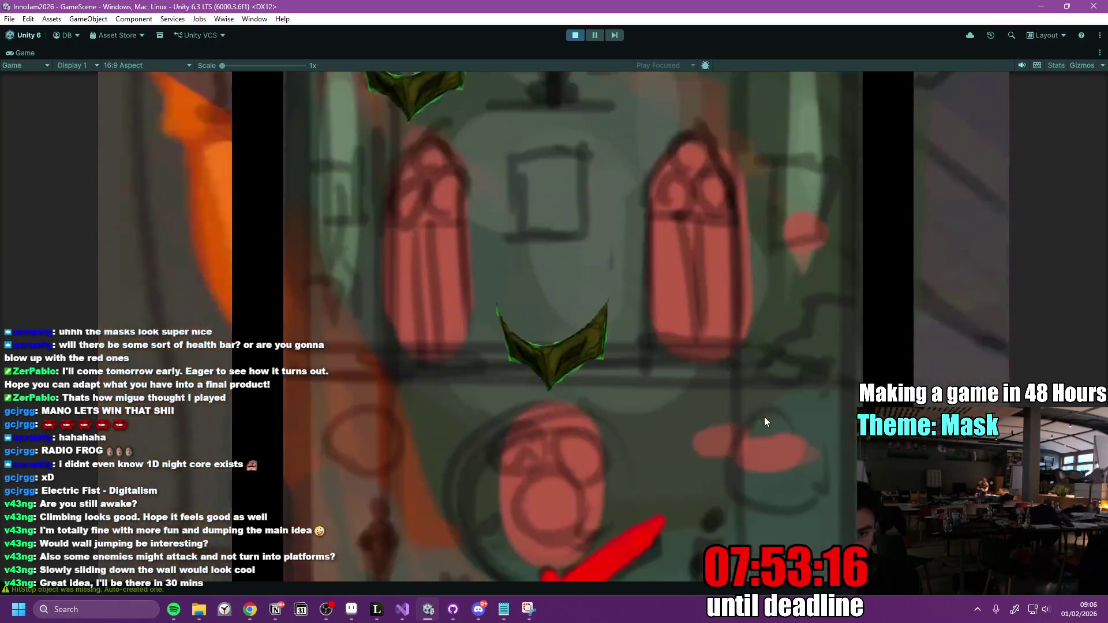
{"action": "key", "text": "a"}
{"action": "key", "text": "space"}
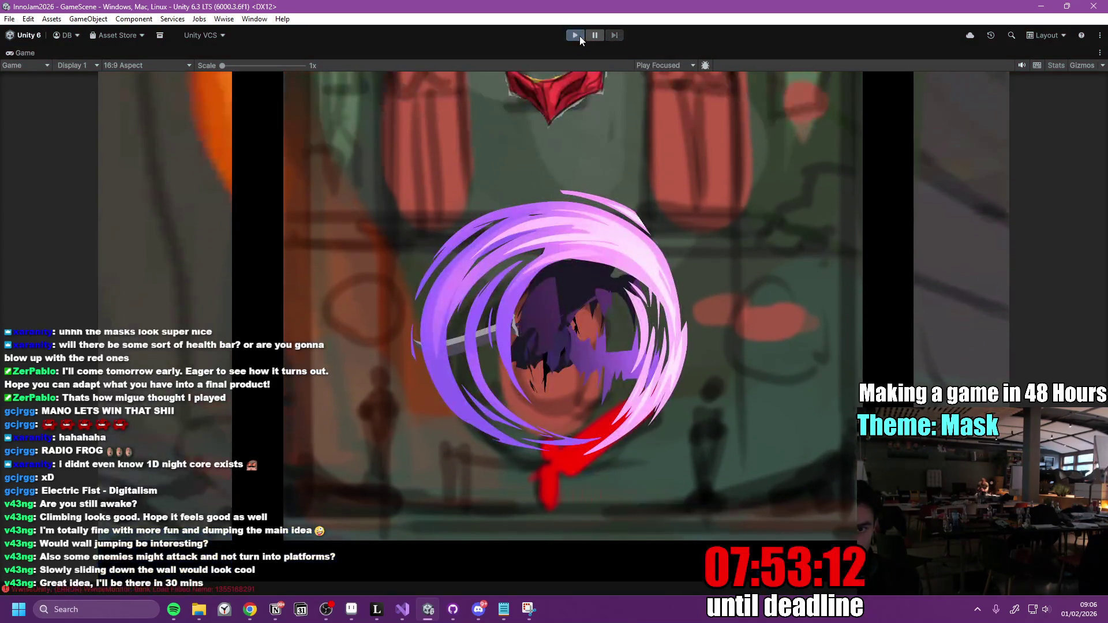
{"action": "left_click", "coordinate": [580, 35]}
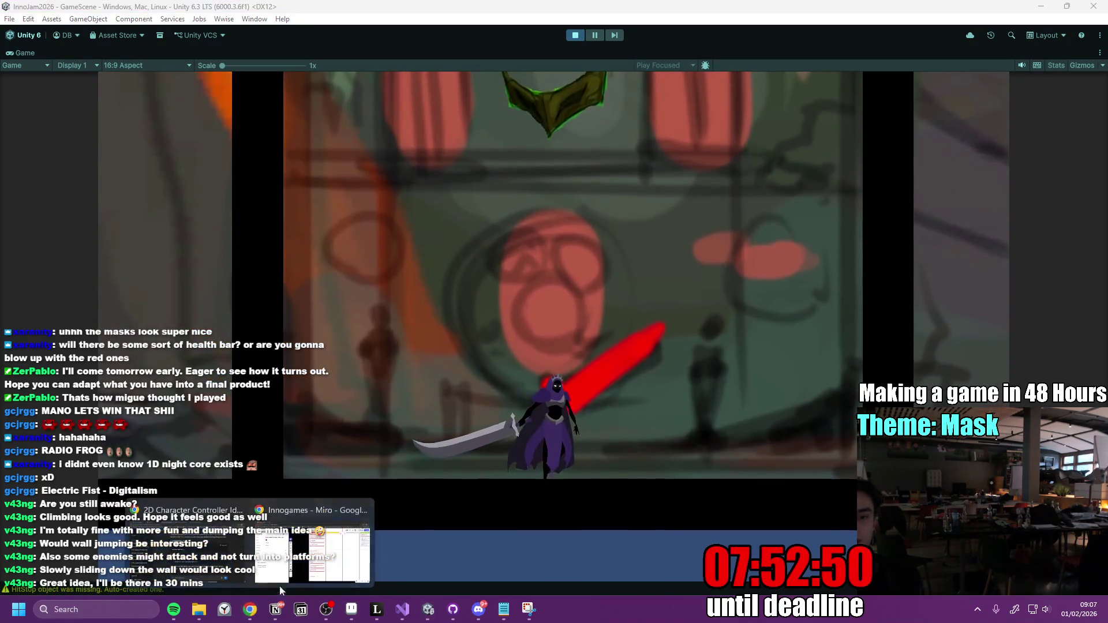
{"action": "left_click", "coordinate": [249, 610]}
Scroll to the To do column and open the assignee list for the Win Condition (Touching an Object wins) card.
{"action": "scroll", "coordinate": [594, 460], "scroll_direction": "up", "scroll_amount": 1}
{"action": "scroll", "coordinate": [594, 460], "scroll_direction": "right", "scroll_amount": 1}
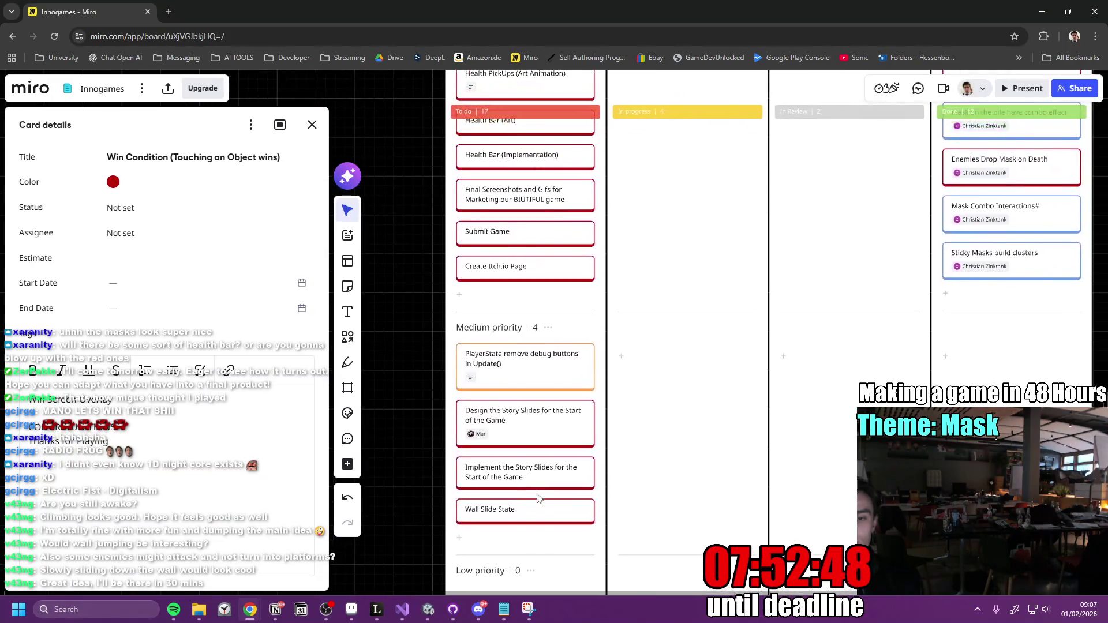
{"action": "scroll", "coordinate": [520, 367], "scroll_direction": "up", "scroll_amount": 10}
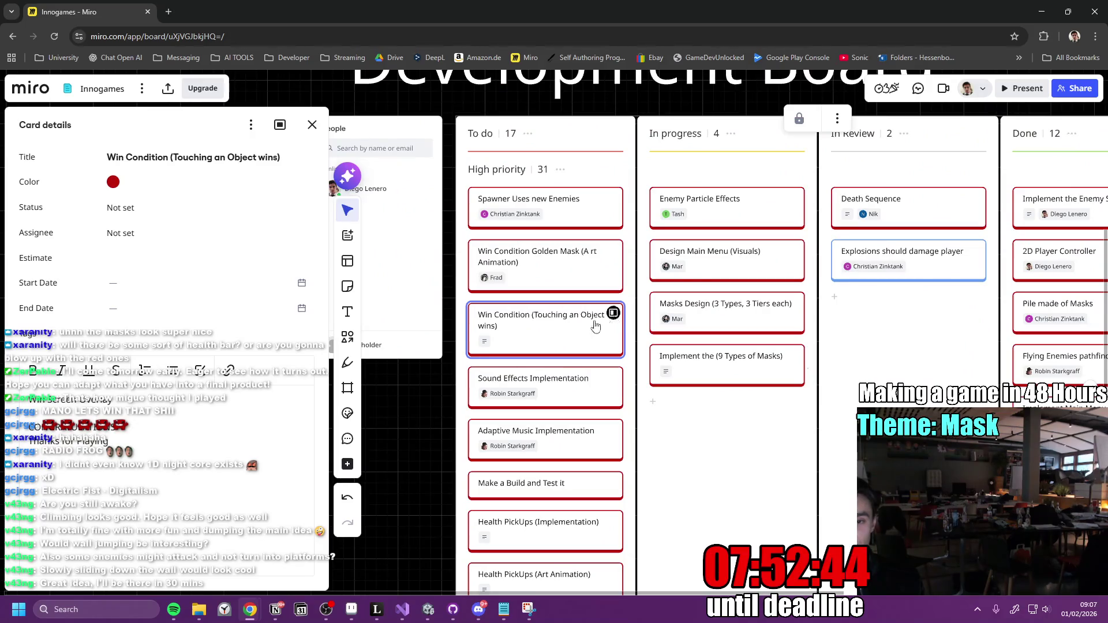
{"action": "right_click", "coordinate": [529, 333]}
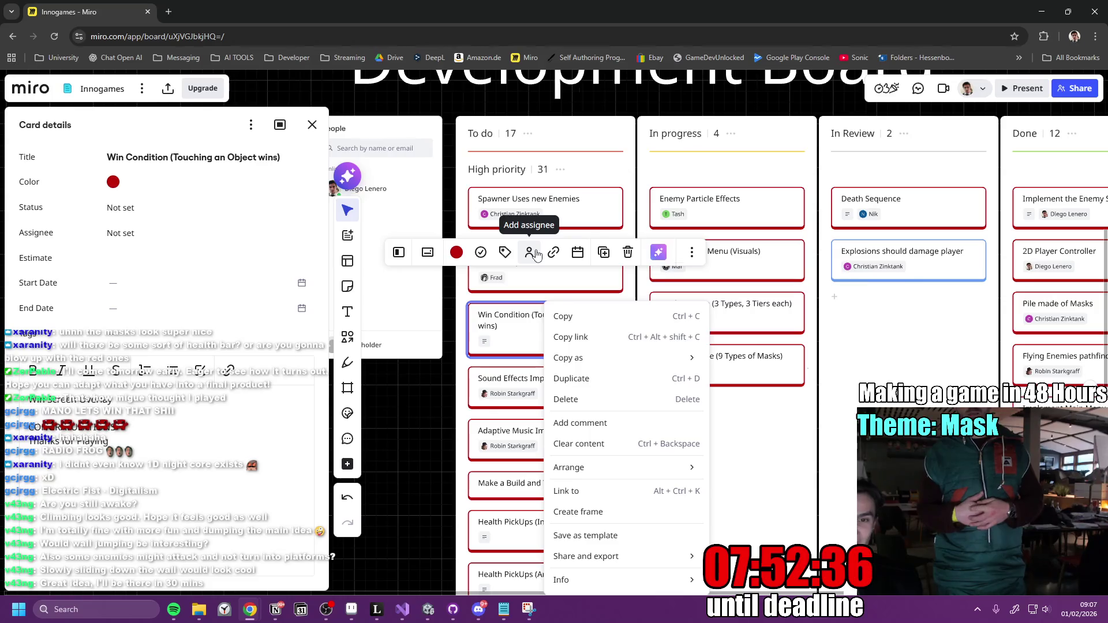
{"action": "left_click", "coordinate": [529, 252]}
{"action": "scroll", "coordinate": [545, 393], "scroll_direction": "down", "scroll_amount": 2}
{"action": "scroll", "coordinate": [545, 393], "scroll_direction": "up", "scroll_amount": 2}
{"action": "scroll", "coordinate": [547, 381], "scroll_direction": "down", "scroll_amount": 1}
{"action": "scroll", "coordinate": [548, 384], "scroll_direction": "down", "scroll_amount": 3}
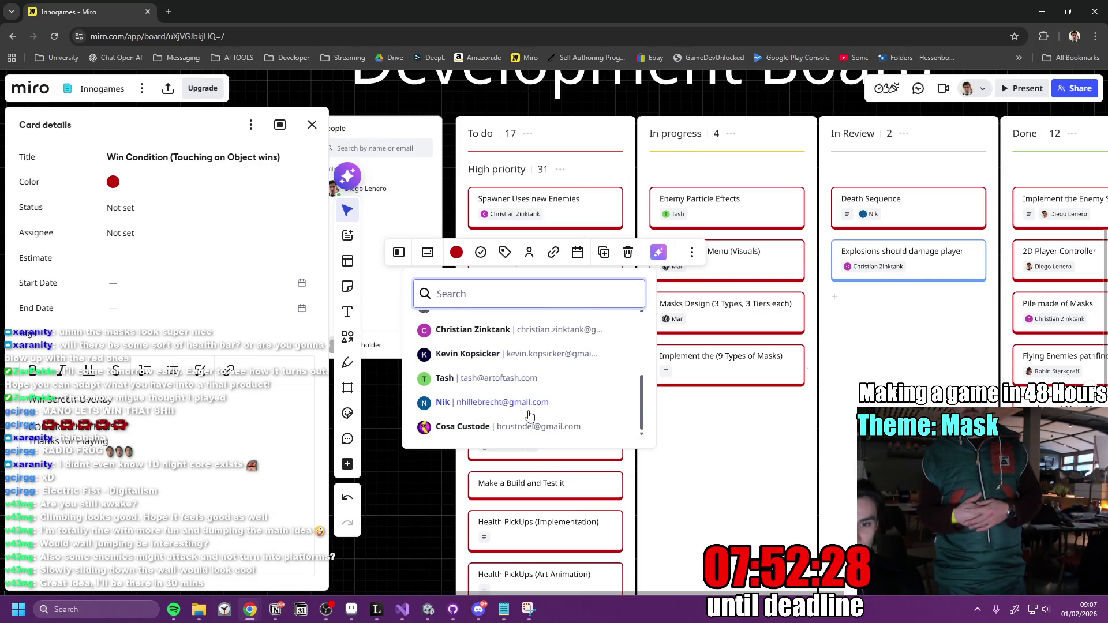
{"action": "scroll", "coordinate": [534, 418], "scroll_direction": "up", "scroll_amount": 5}
{"action": "scroll", "coordinate": [530, 406], "scroll_direction": "down", "scroll_amount": 5}
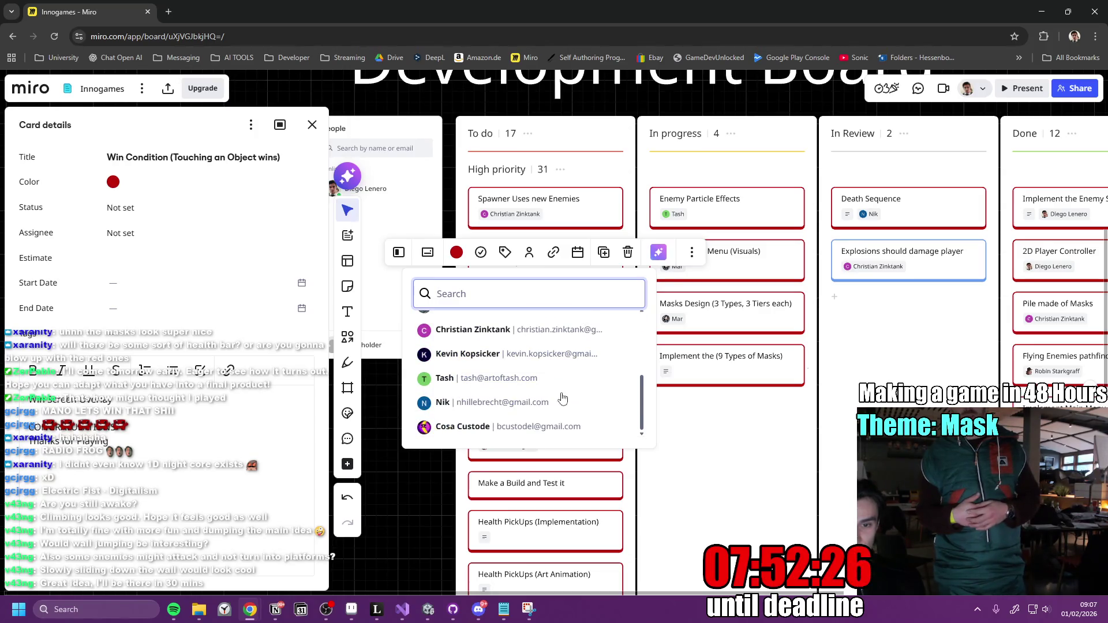
{"action": "scroll", "coordinate": [526, 372], "scroll_direction": "up", "scroll_amount": 5}
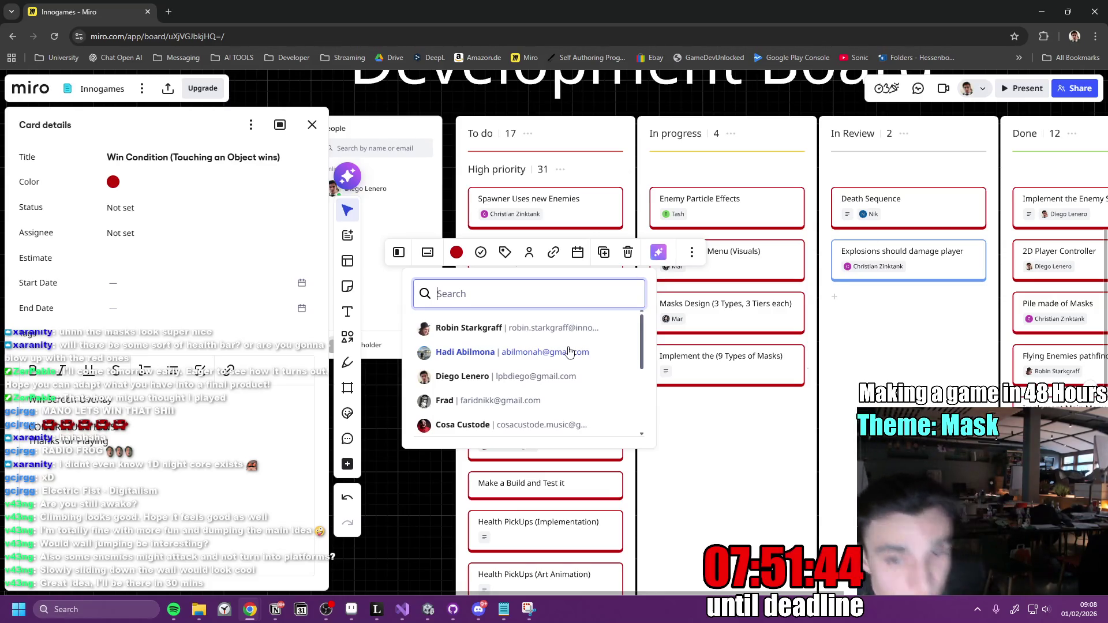
{"action": "left_click", "coordinate": [431, 612]}
{"action": "mouse_move", "coordinate": [453, 609]}
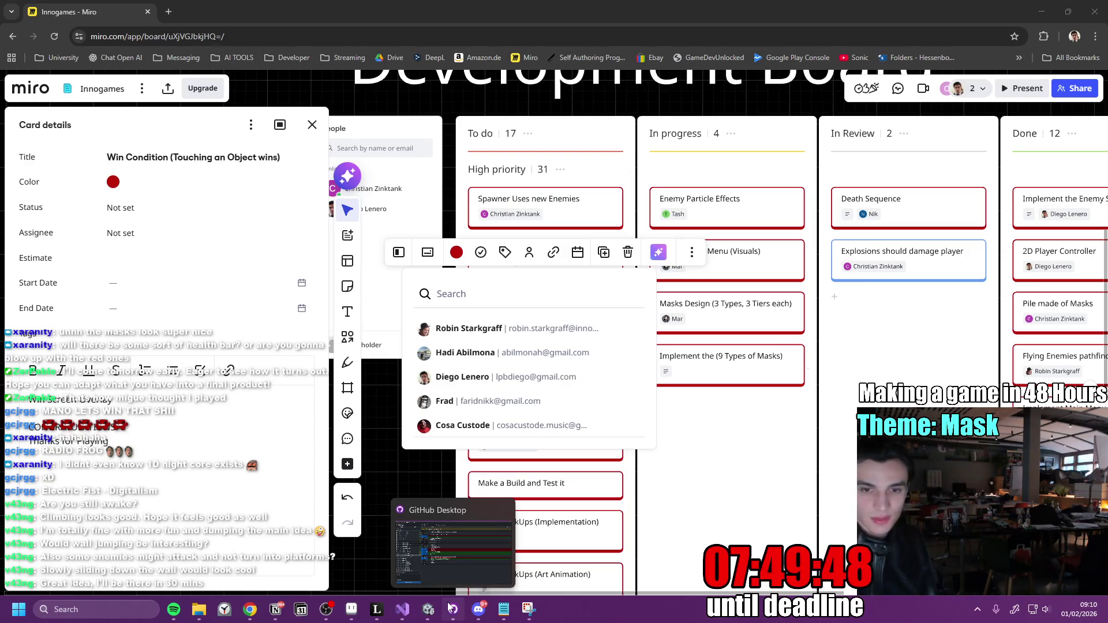
{"action": "scroll", "coordinate": [454, 427], "scroll_direction": "down", "scroll_amount": 3}
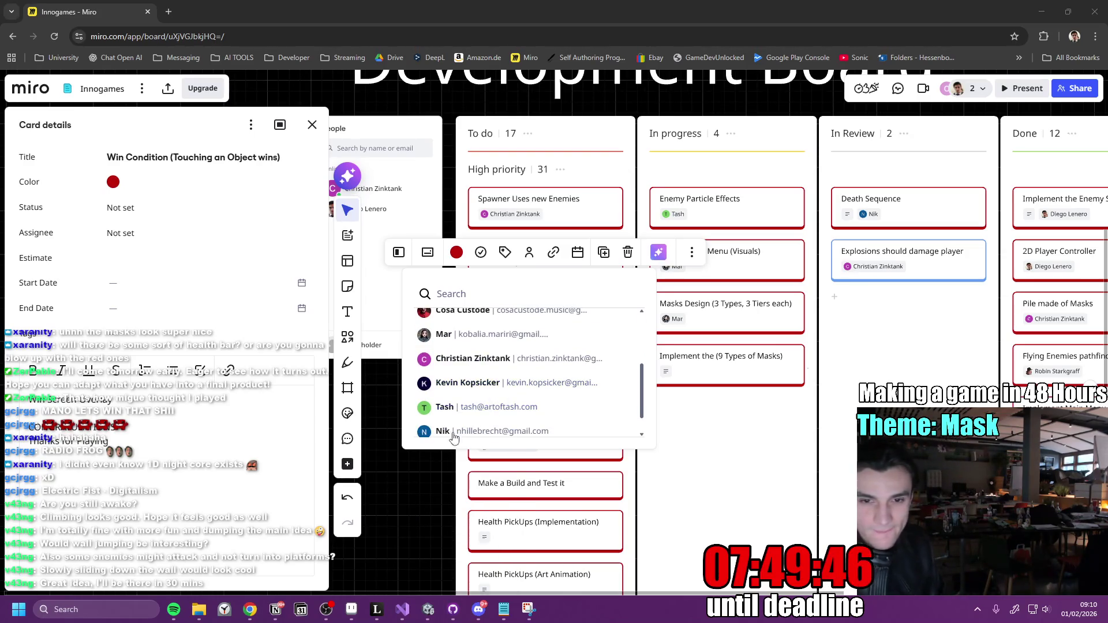
Assign the teammate to the Win Condition (Touching an Object wins) card, then return to Unity.
{"action": "left_click", "coordinate": [454, 432]}
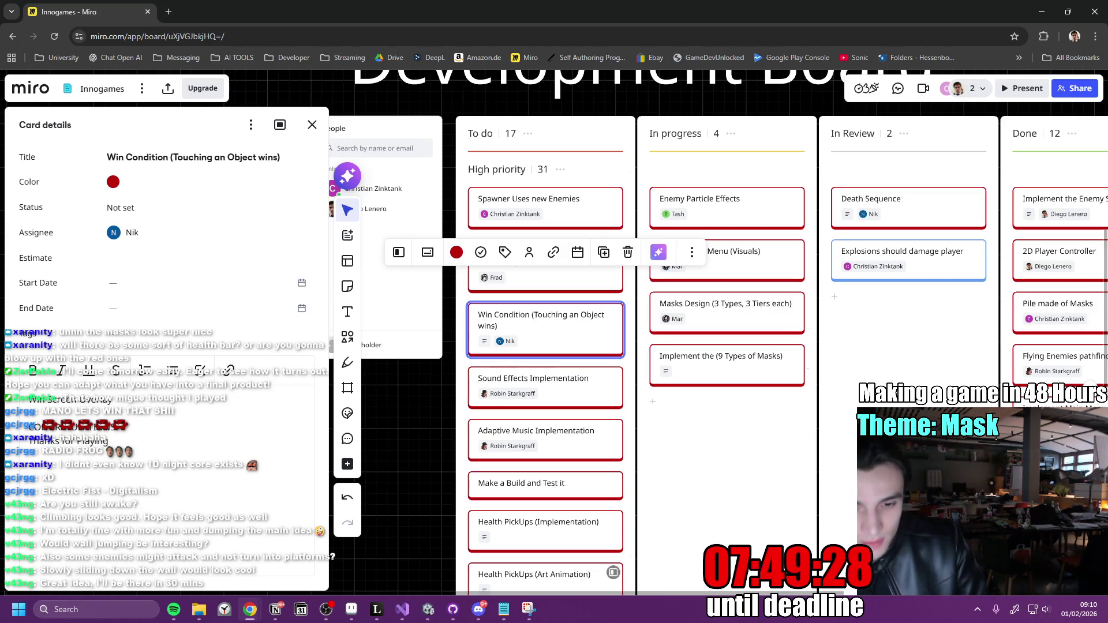
{"action": "left_click", "coordinate": [428, 608]}
{"action": "left_click", "coordinate": [576, 34]}
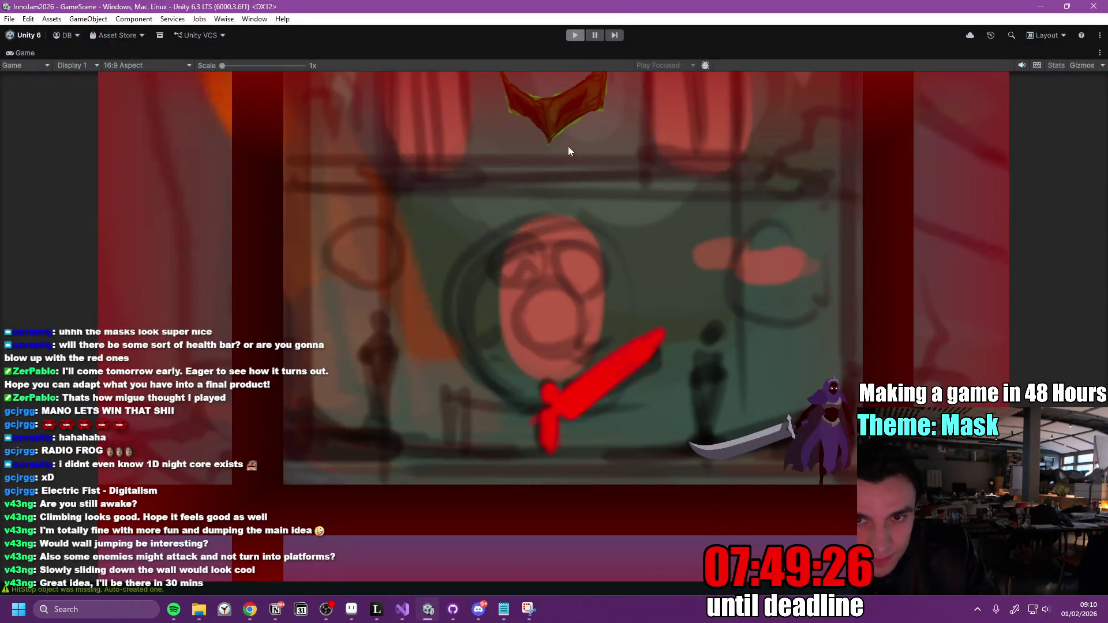
Check the Notion to-do, then playtest in Unity, dashing into and bursting several red masks before stopping.
{"action": "left_click", "coordinate": [276, 608]}
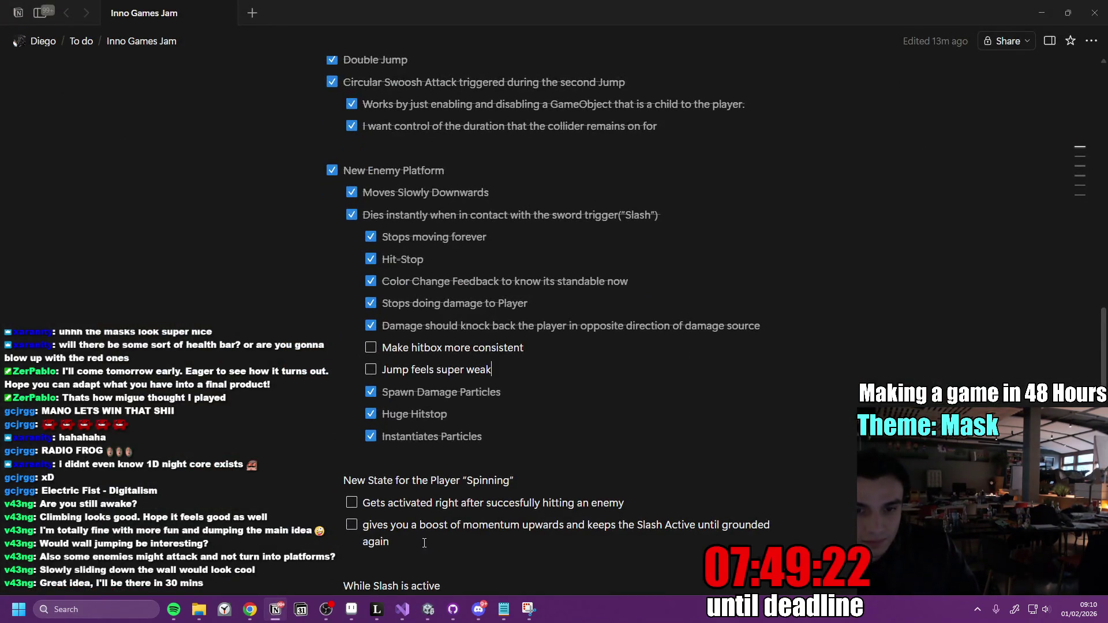
{"action": "left_click", "coordinate": [428, 609]}
{"action": "left_click", "coordinate": [573, 35]}
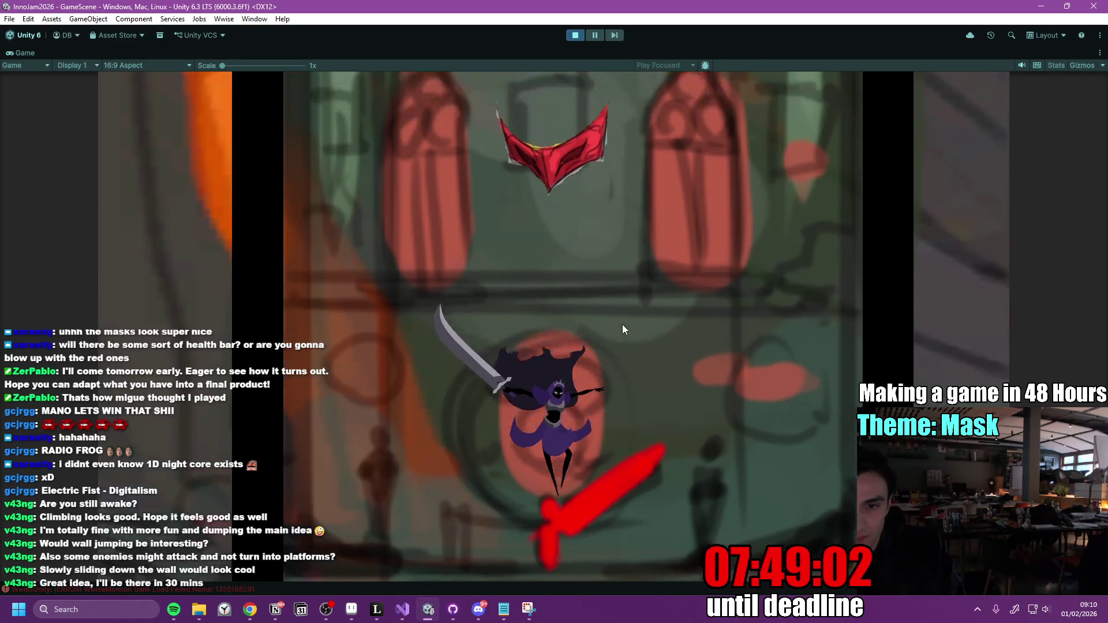
{"action": "key", "text": "a"}
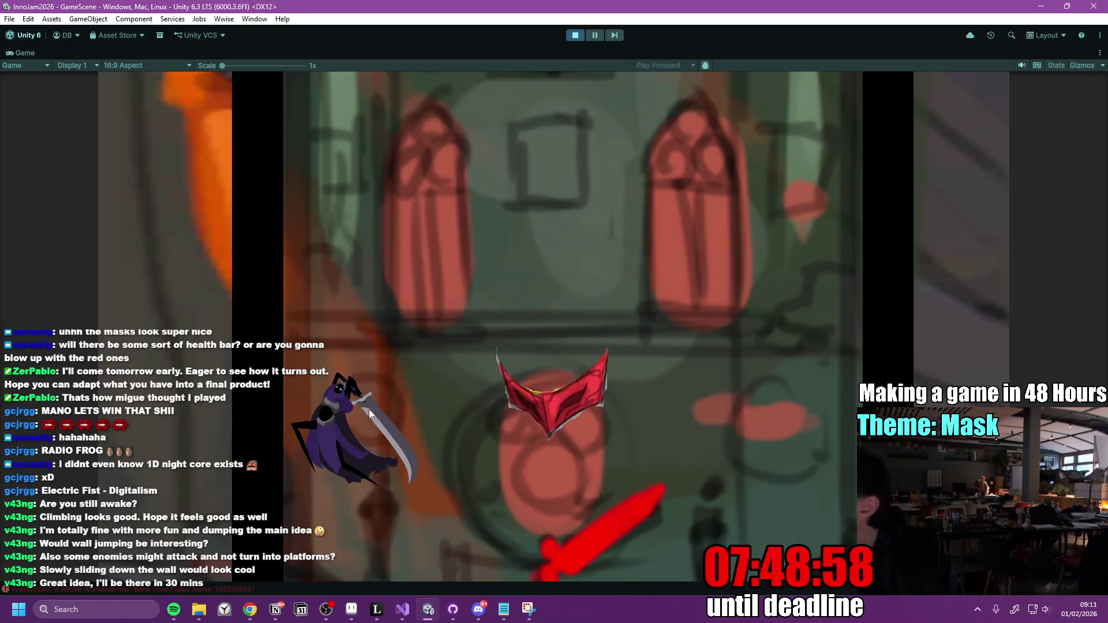
{"action": "key", "text": "space"}
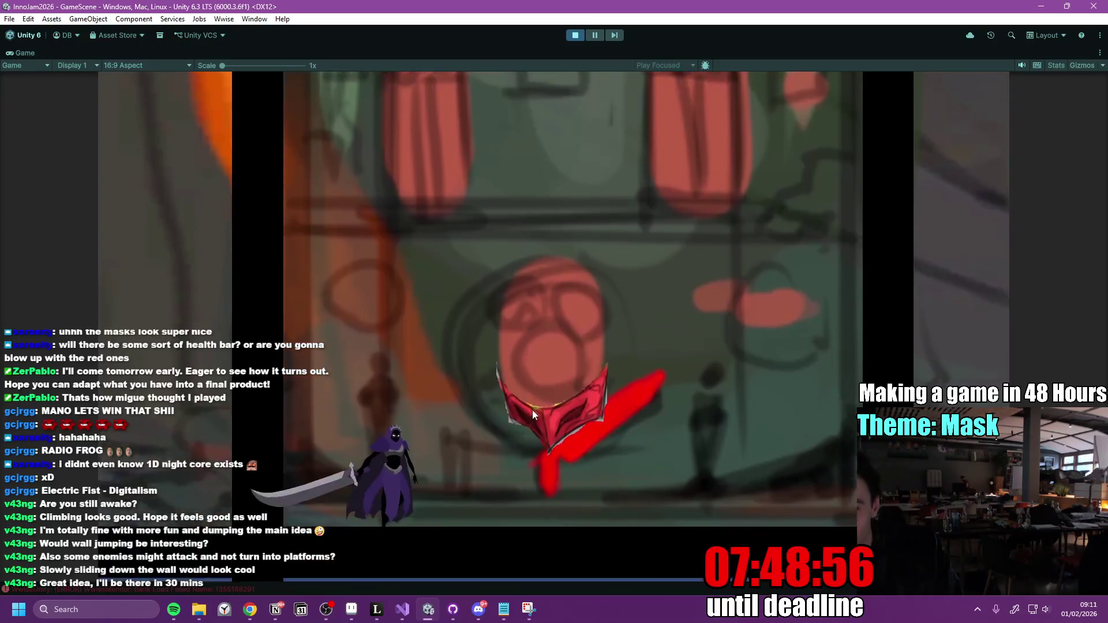
{"action": "left_click", "coordinate": [532, 407]}
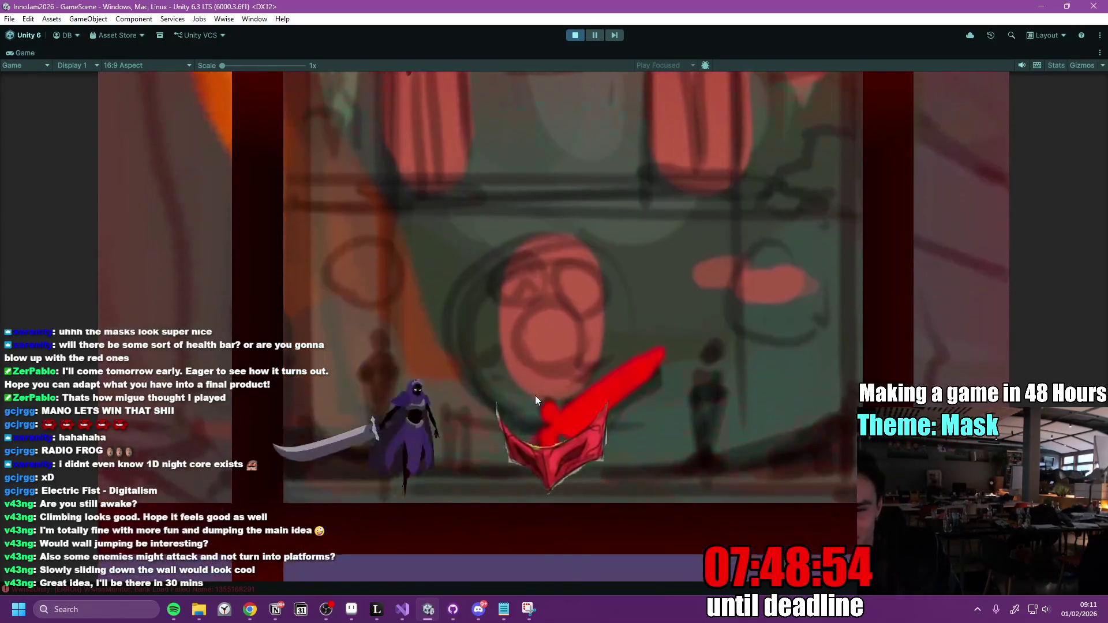
{"action": "left_click", "coordinate": [534, 395]}
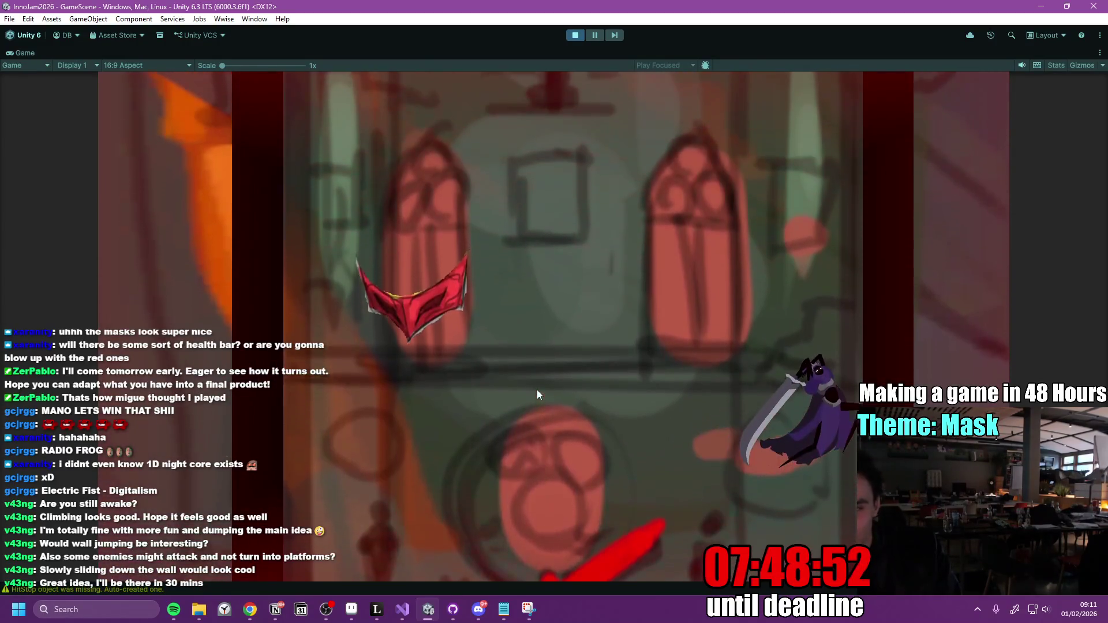
{"action": "left_click", "coordinate": [536, 389]}
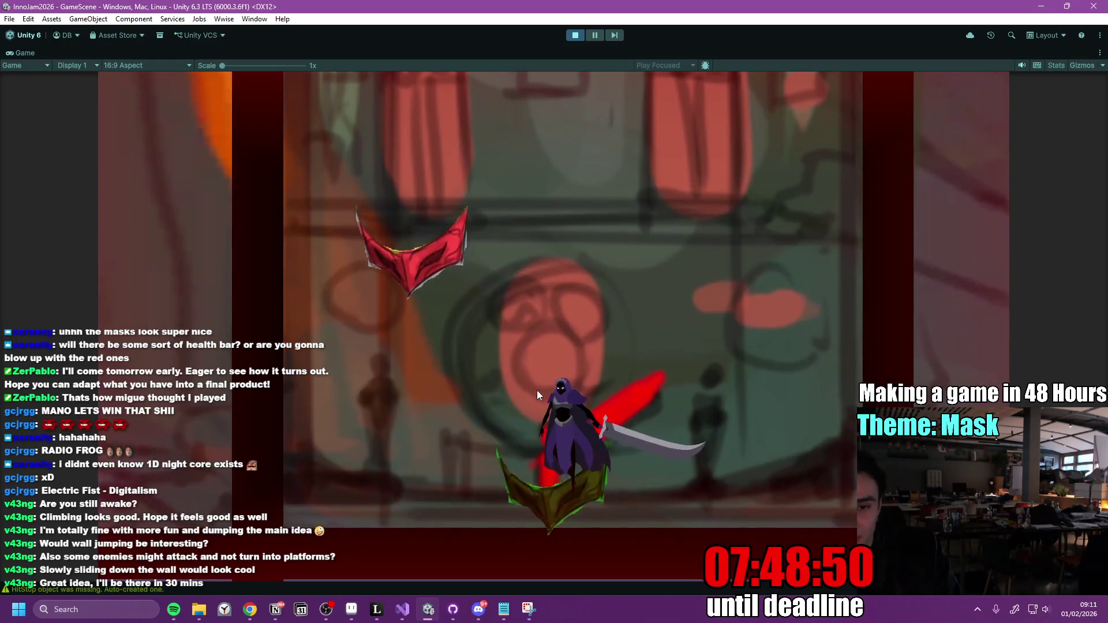
{"action": "left_click", "coordinate": [537, 390]}
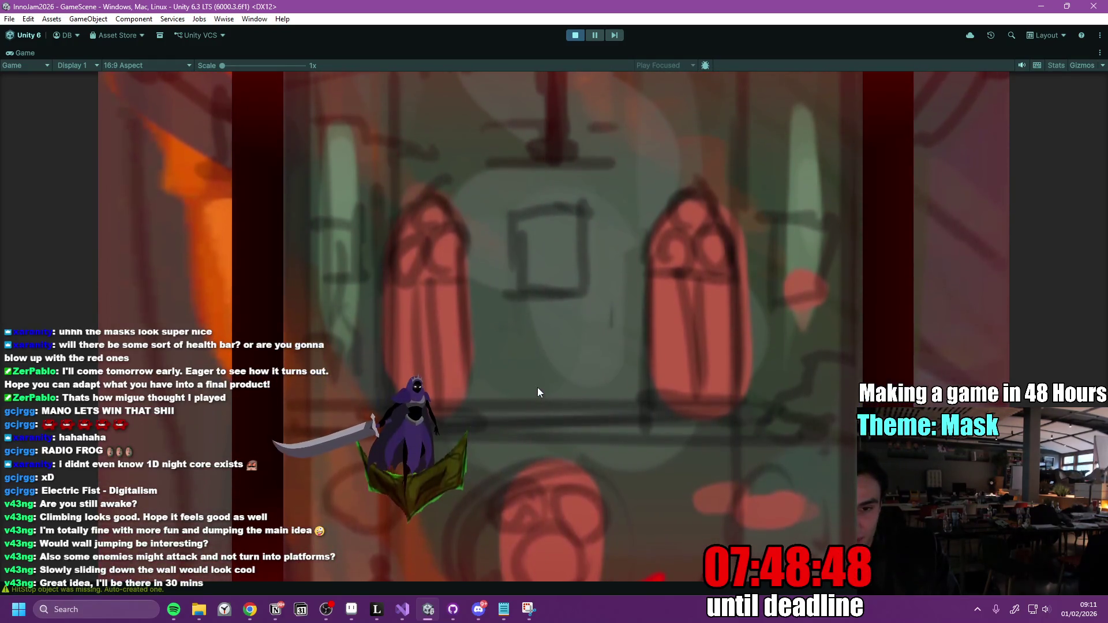
{"action": "left_click", "coordinate": [418, 502]}
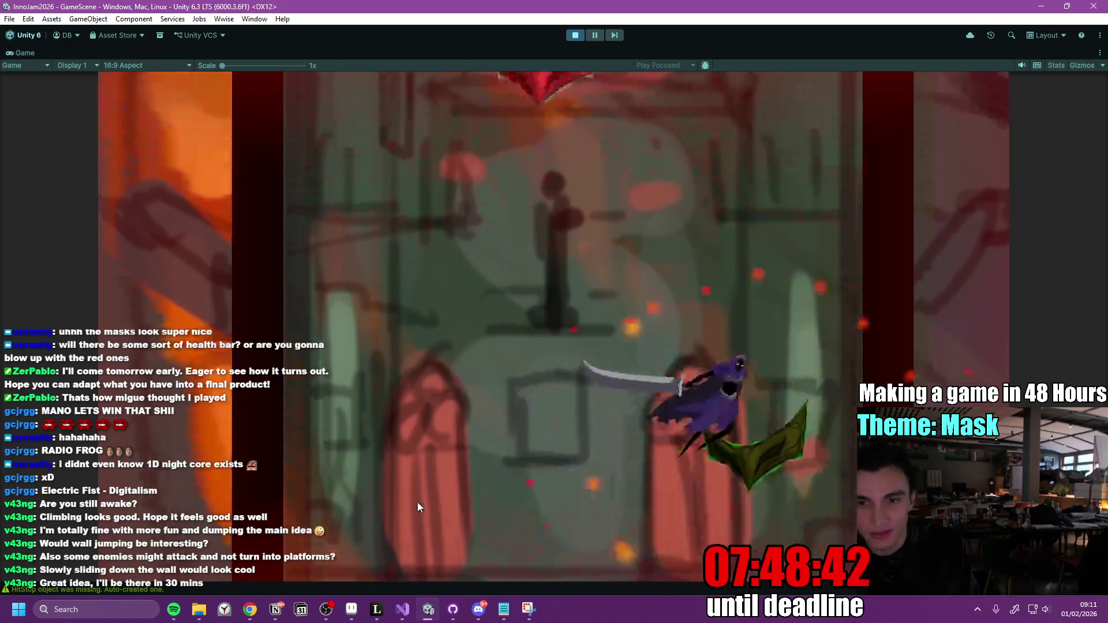
{"action": "left_click", "coordinate": [661, 296]}
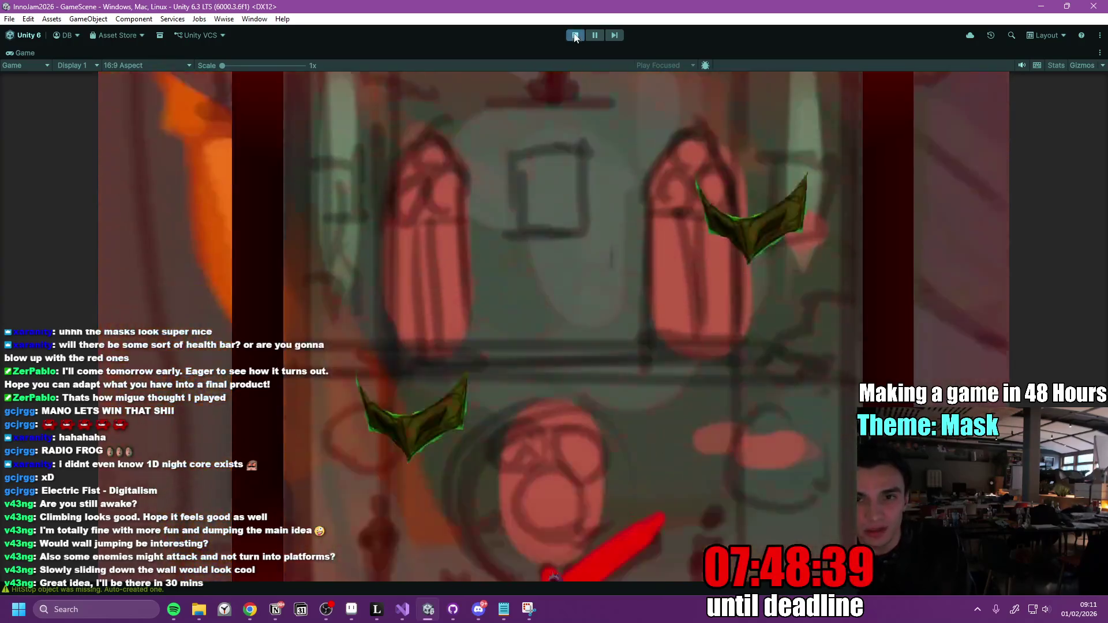
{"action": "left_click", "coordinate": [575, 35]}
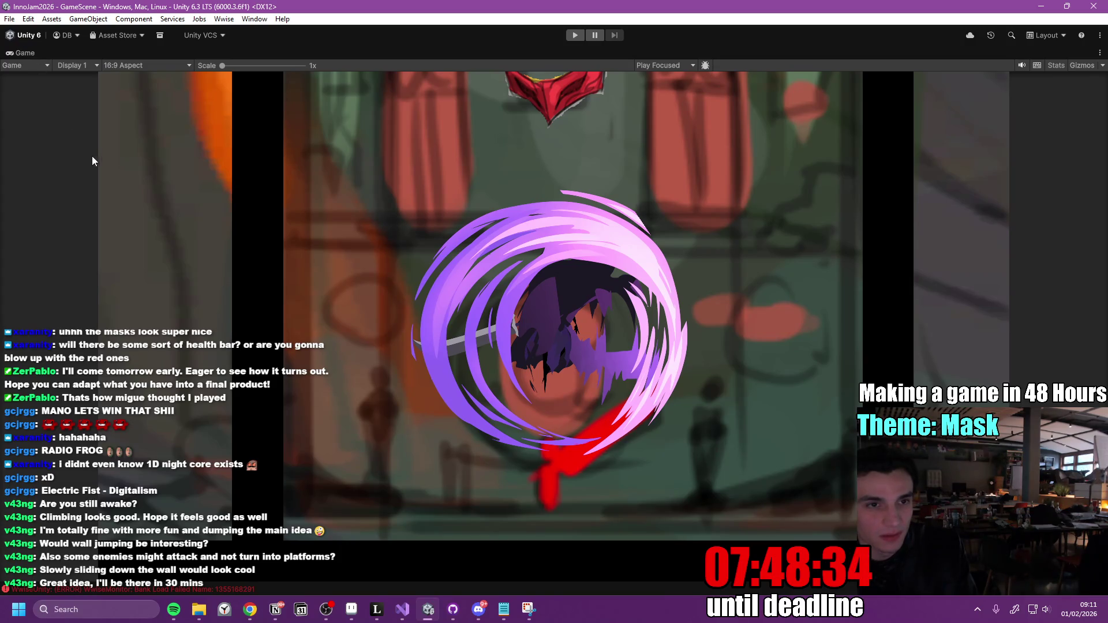
Restore the editor layout, exit the Player prefab and collapse the GameScene hierarchy.
{"action": "key", "text": "shift+space"}
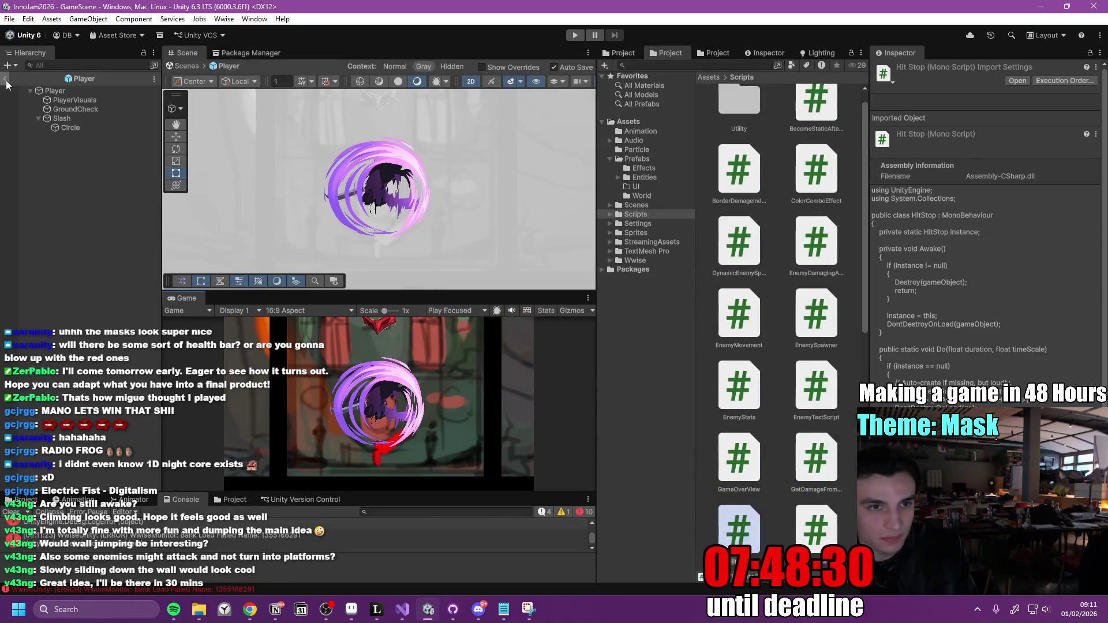
{"action": "left_click", "coordinate": [6, 80]}
{"action": "left_click", "coordinate": [30, 233]}
{"action": "left_click", "coordinate": [30, 196]}
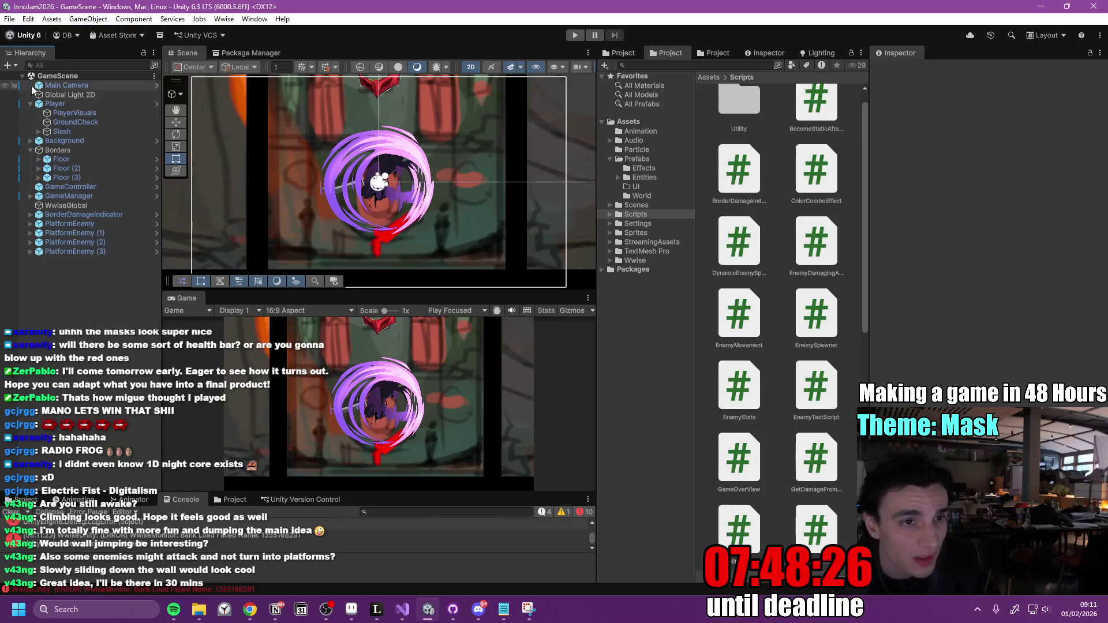
{"action": "left_click", "coordinate": [22, 75]}
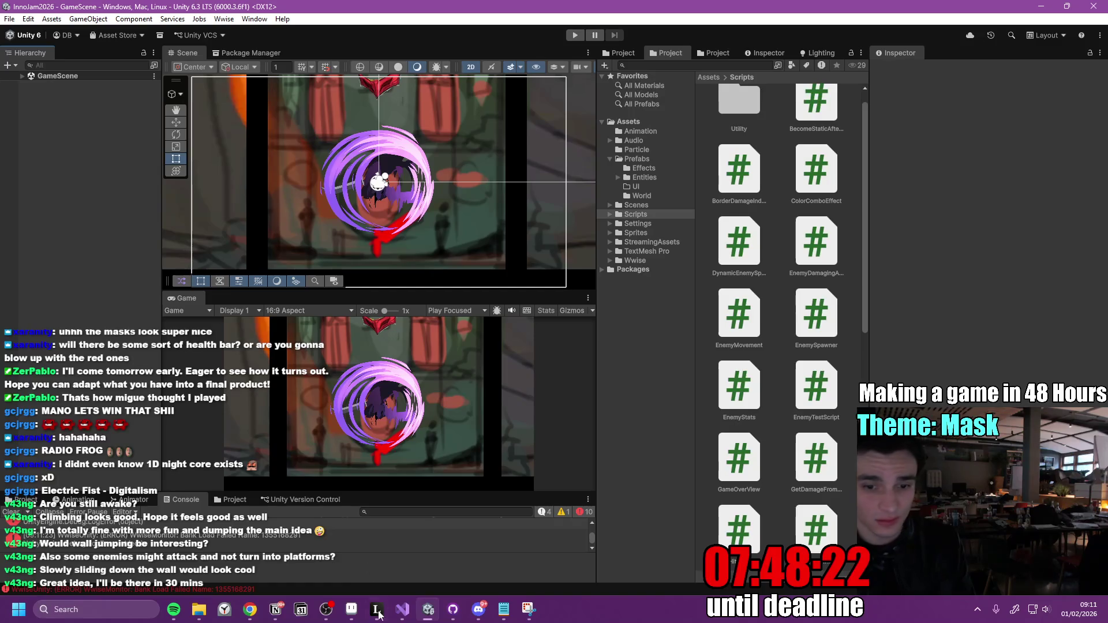
{"action": "left_click", "coordinate": [452, 609]}
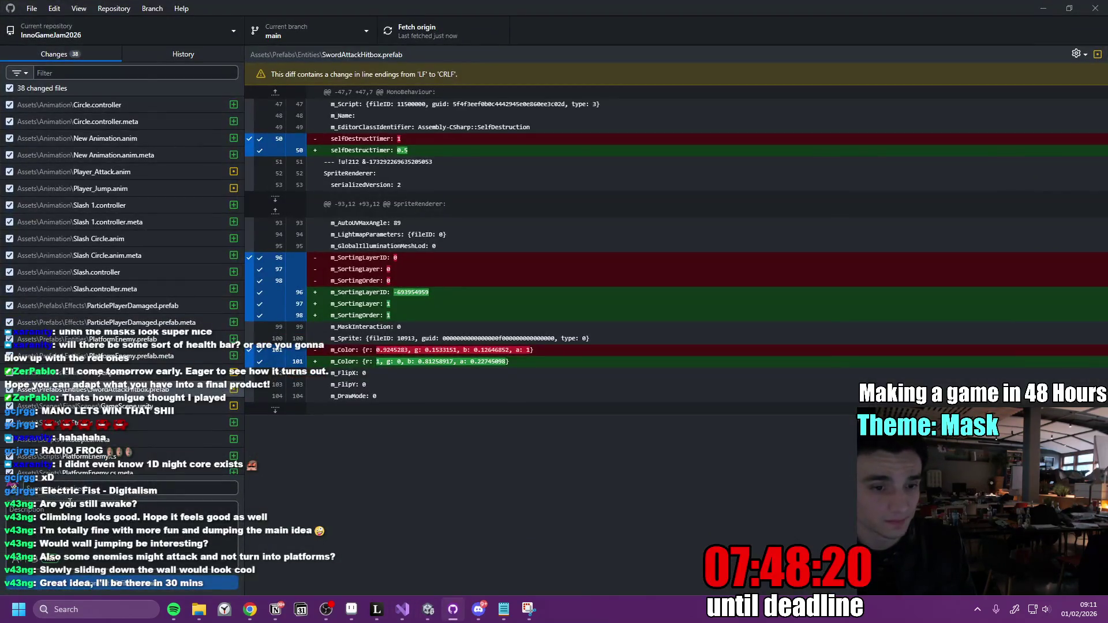
Commit the 38 changed files to main with a summary and push to origin.
{"action": "type", "text": "N"}
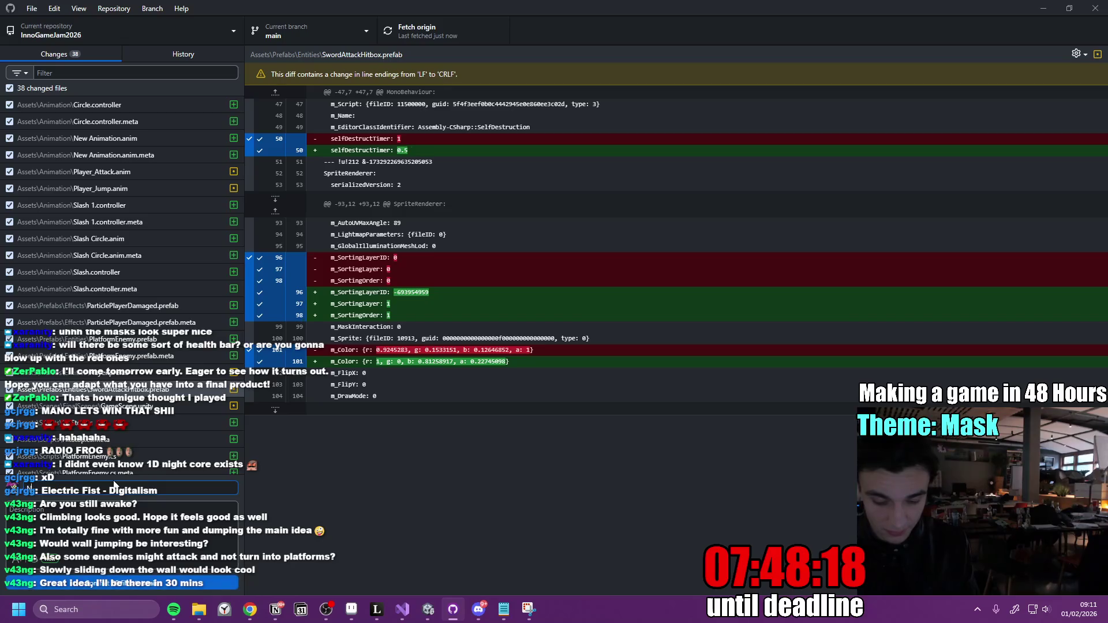
{"action": "type", "text": " a"}
{"action": "type", "text": " Mask"}
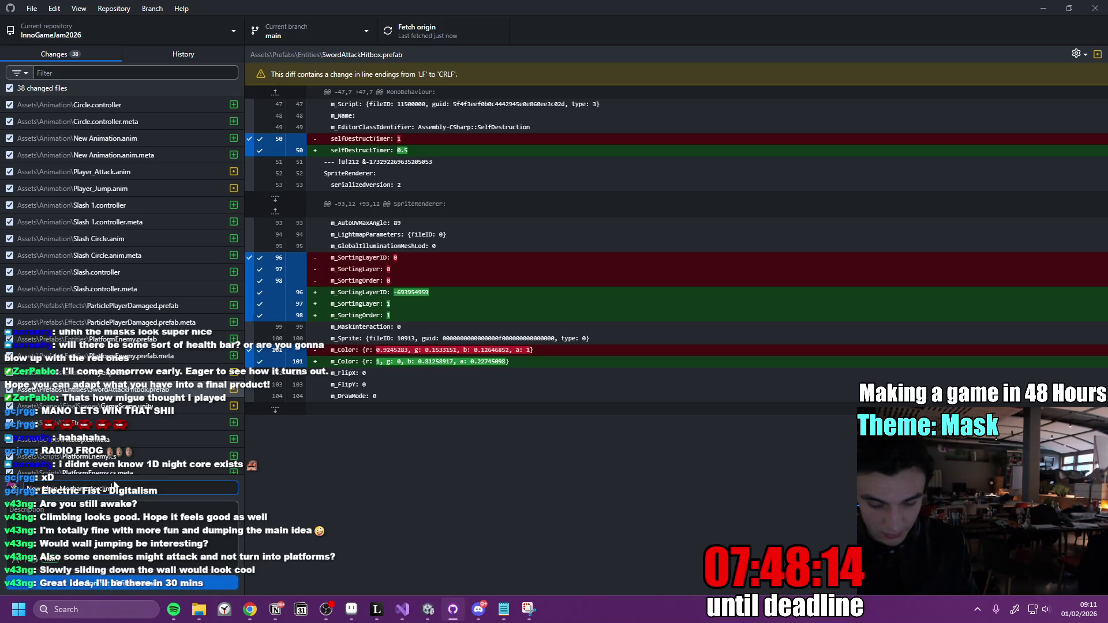
{"action": "type", "text": "th doublejump"}
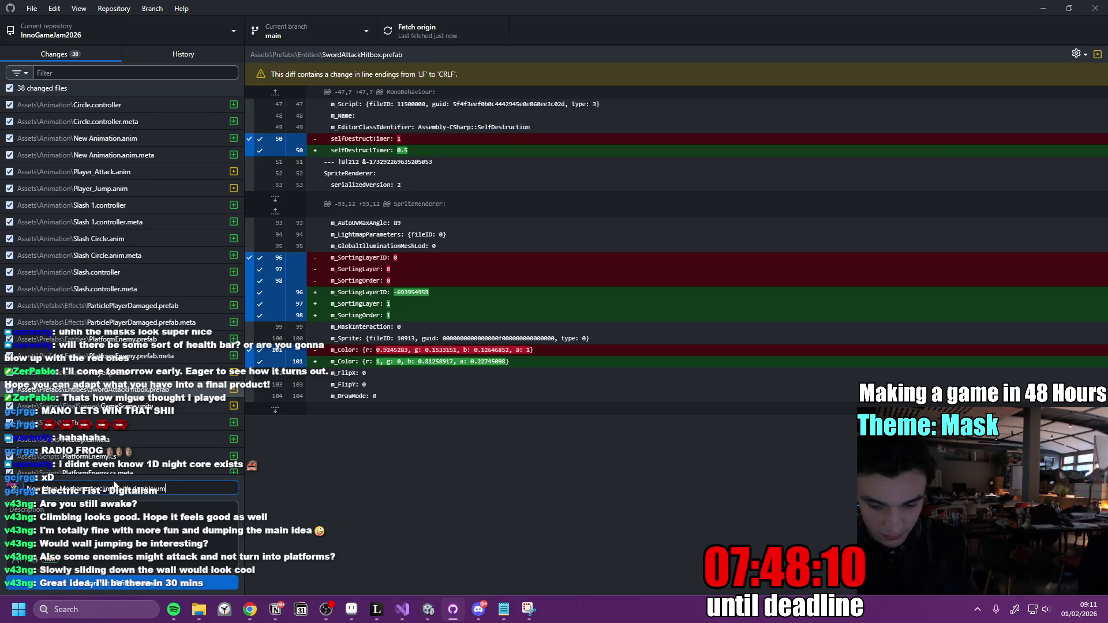
{"action": "type", "text": " slash move"}
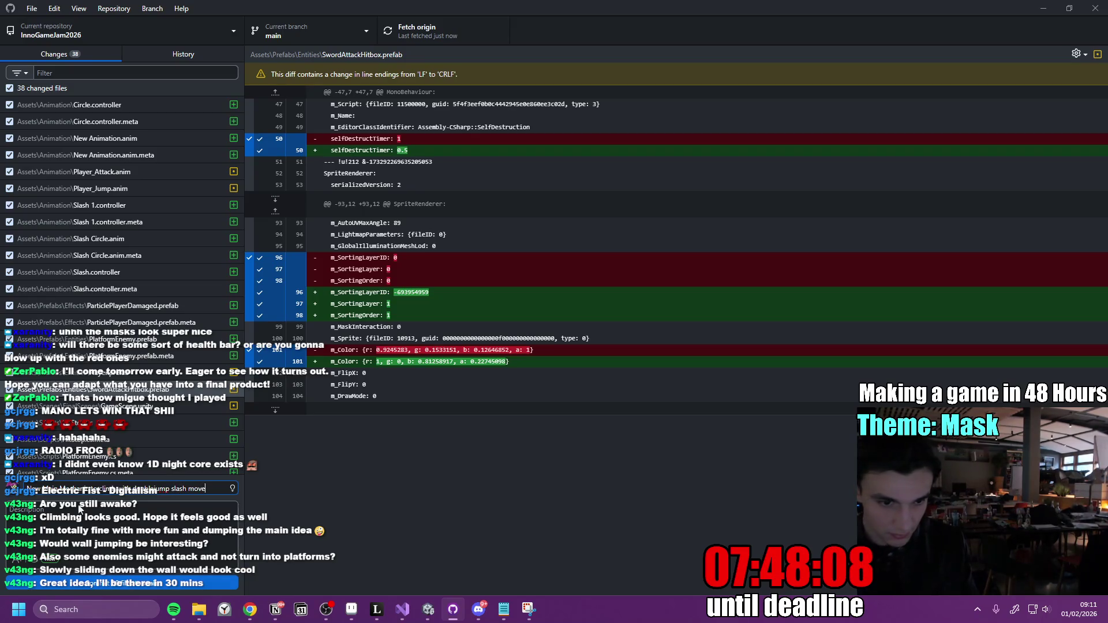
{"action": "left_click", "coordinate": [44, 587]}
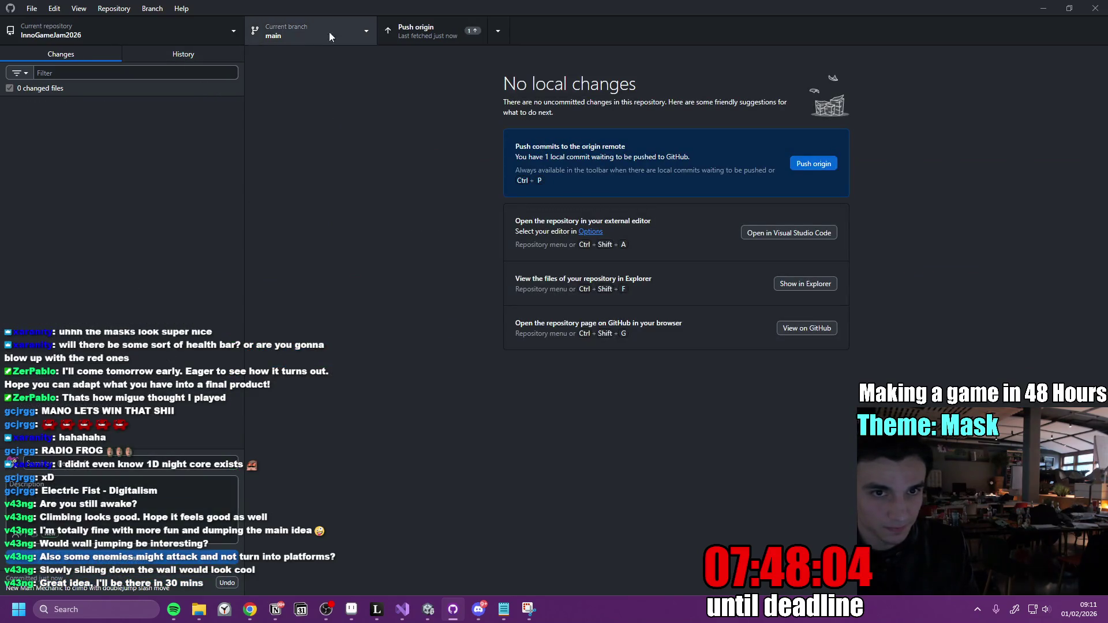
{"action": "left_click", "coordinate": [415, 36]}
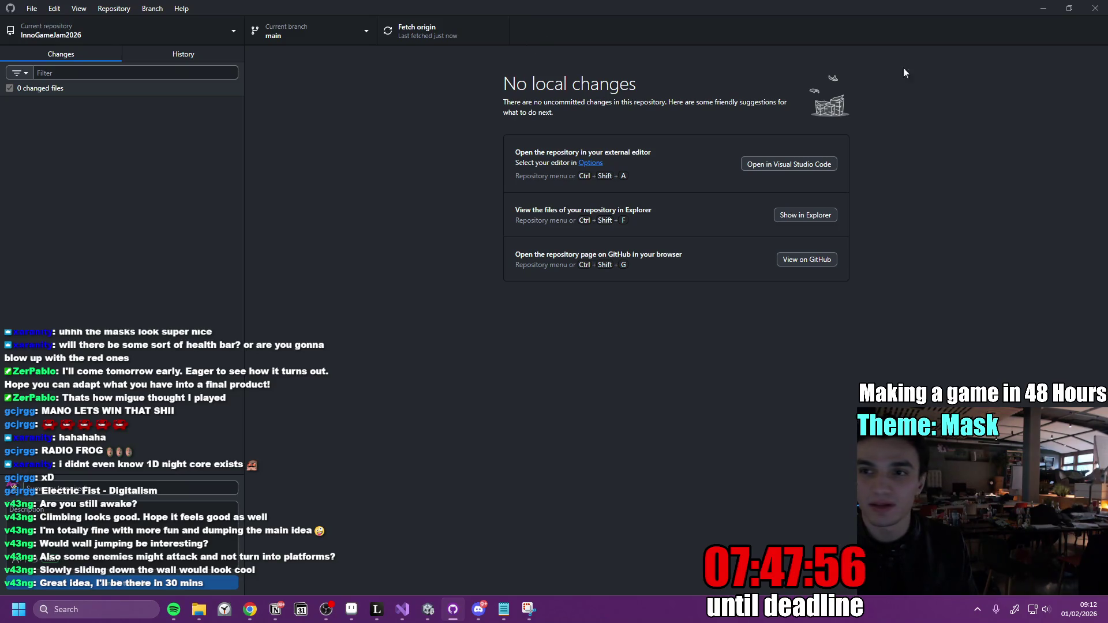
{"action": "left_click", "coordinate": [1044, 9]}
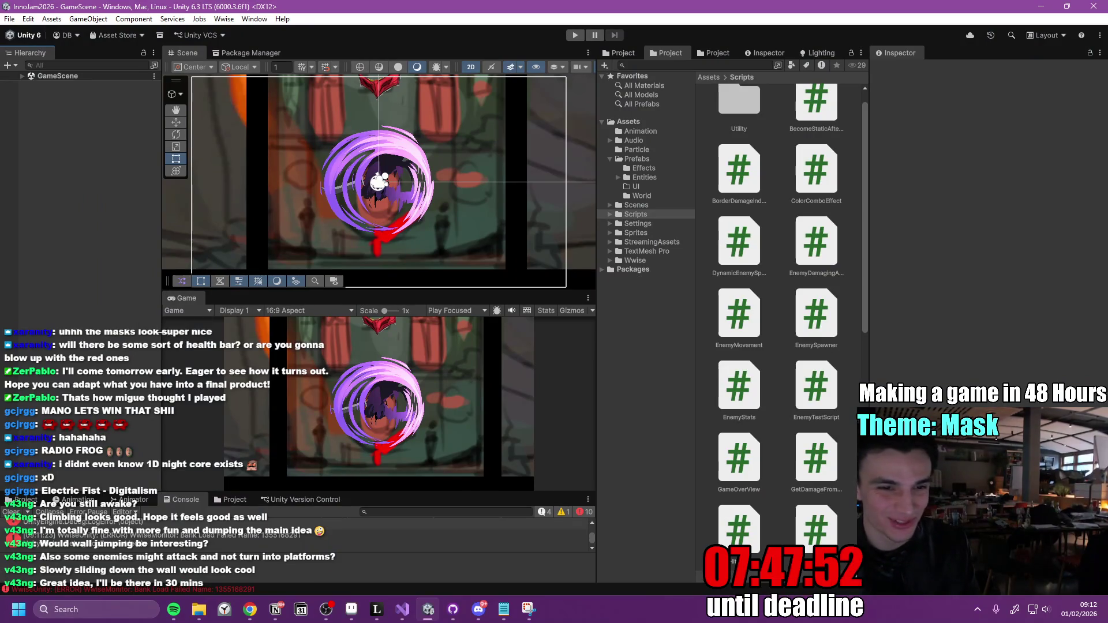
Widen the Scene and Game views and rebalance the Project folder tree and asset grid.
{"action": "left_click_drag", "start_coordinate": [871, 328], "coordinate": [944, 335]}
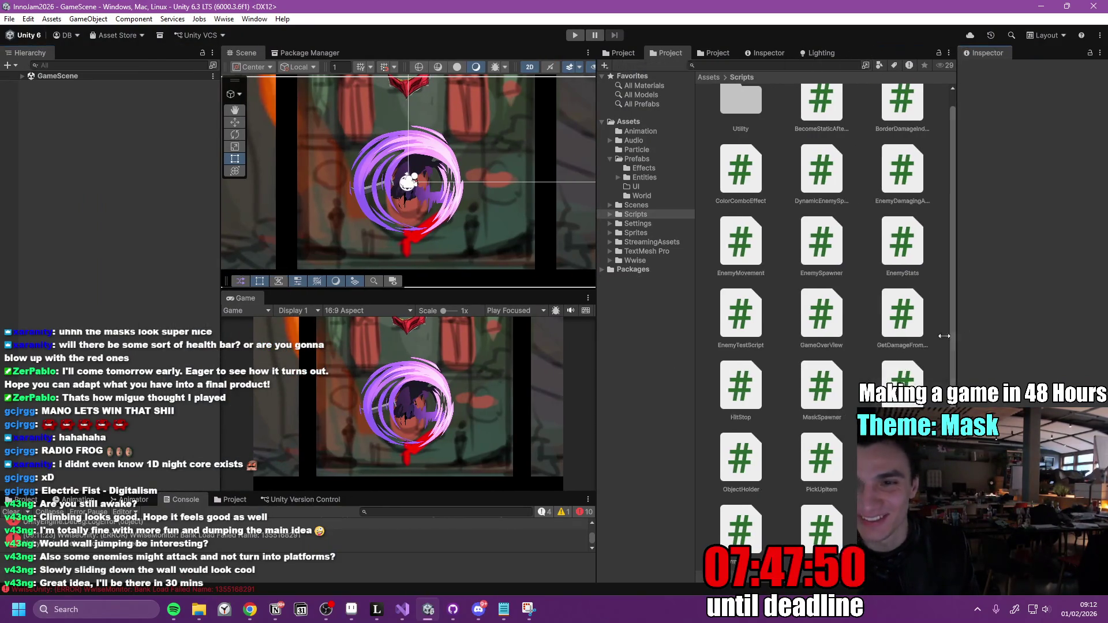
{"action": "mouse_move", "coordinate": [696, 319]}
{"action": "left_mouse_down"}
{"action": "mouse_move", "coordinate": [860, 316]}
{"action": "mouse_move", "coordinate": [769, 318]}
{"action": "left_mouse_up"}
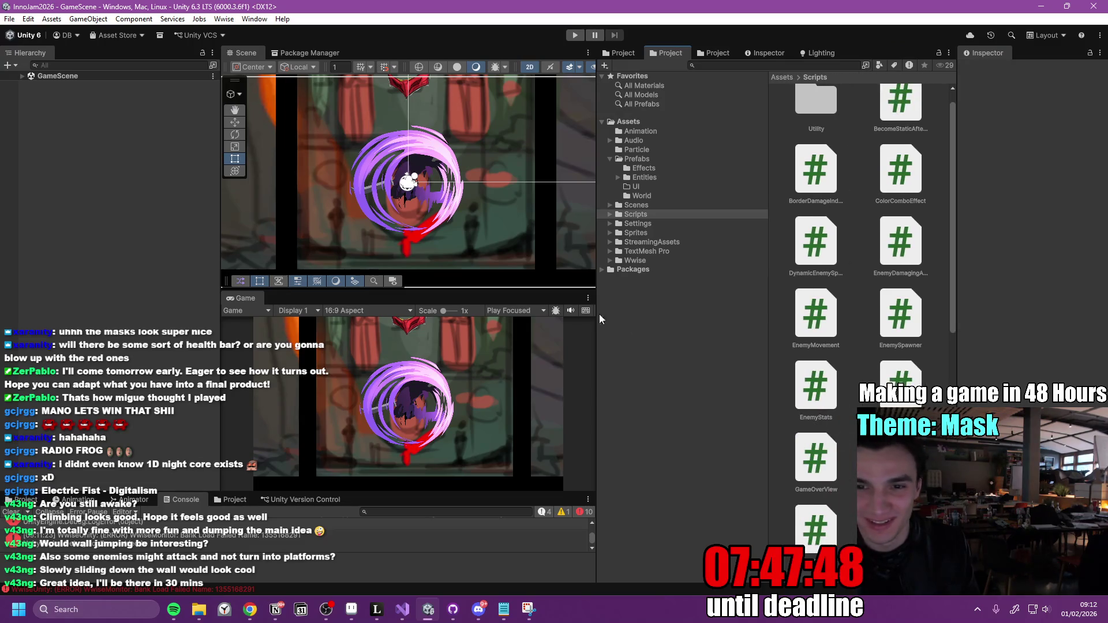
{"action": "left_click_drag", "start_coordinate": [594, 327], "coordinate": [748, 345]}
{"action": "left_click_drag", "start_coordinate": [925, 286], "coordinate": [846, 288]}
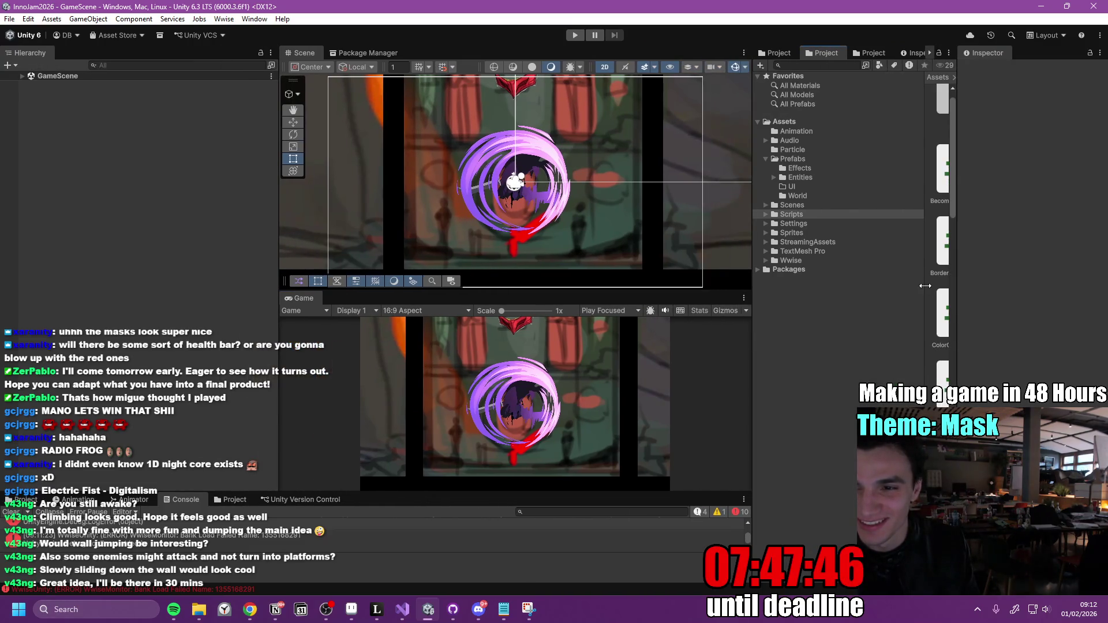
{"action": "left_click_drag", "start_coordinate": [956, 302], "coordinate": [994, 303]}
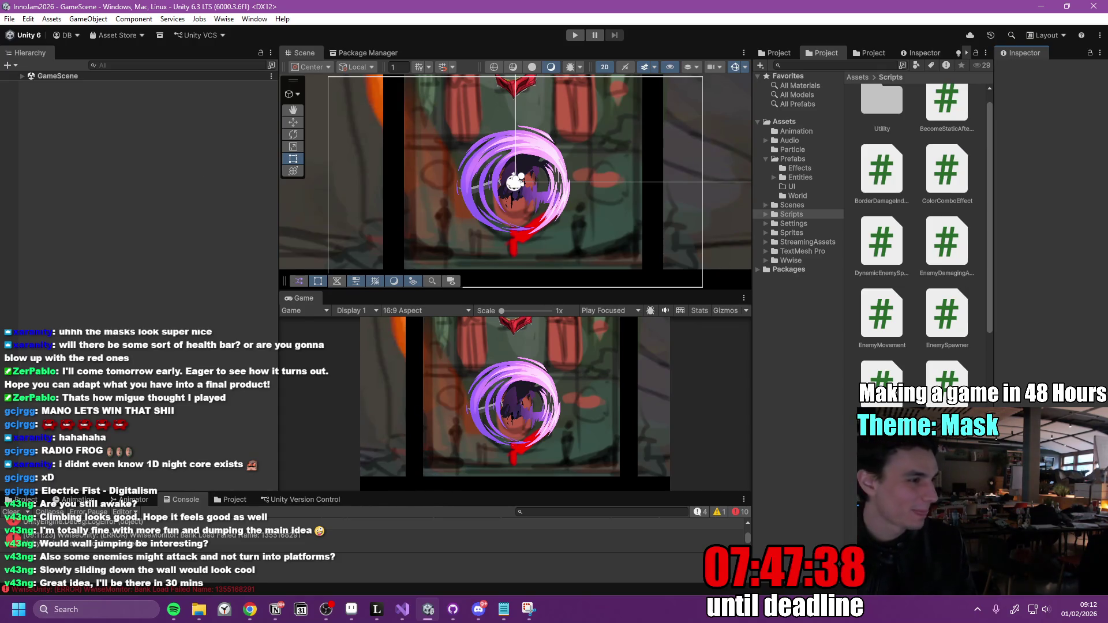
{"action": "key", "text": "alt+Tab"}
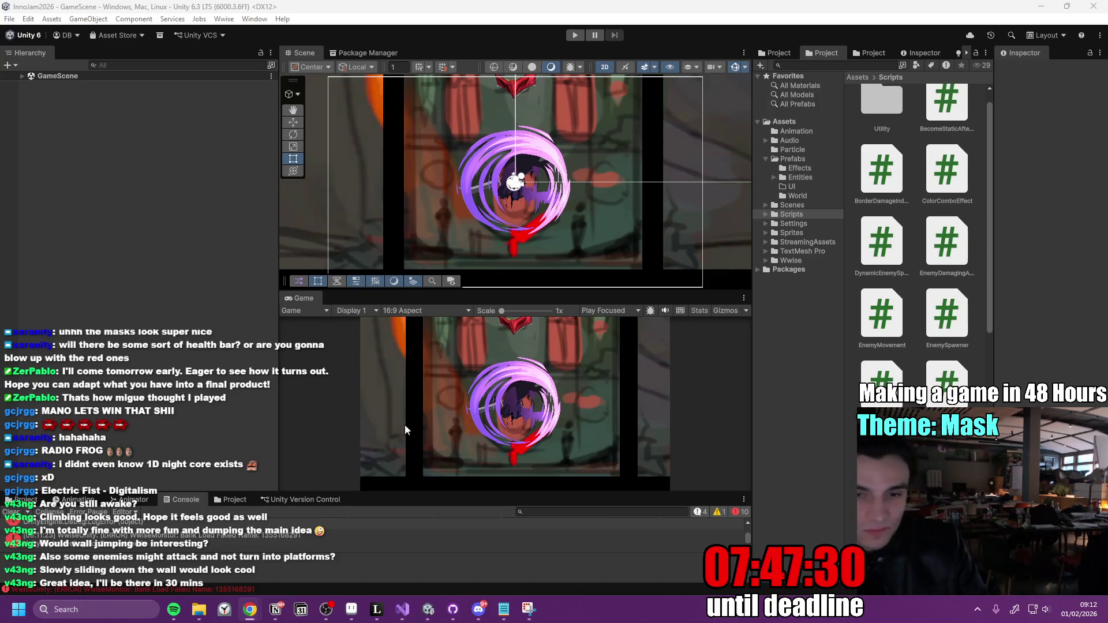
On the Inno Games Jam to-do page, mark 'Make hitbox more consistent' done and move 'Jump feels super weak' down.
{"action": "left_click", "coordinate": [279, 610]}
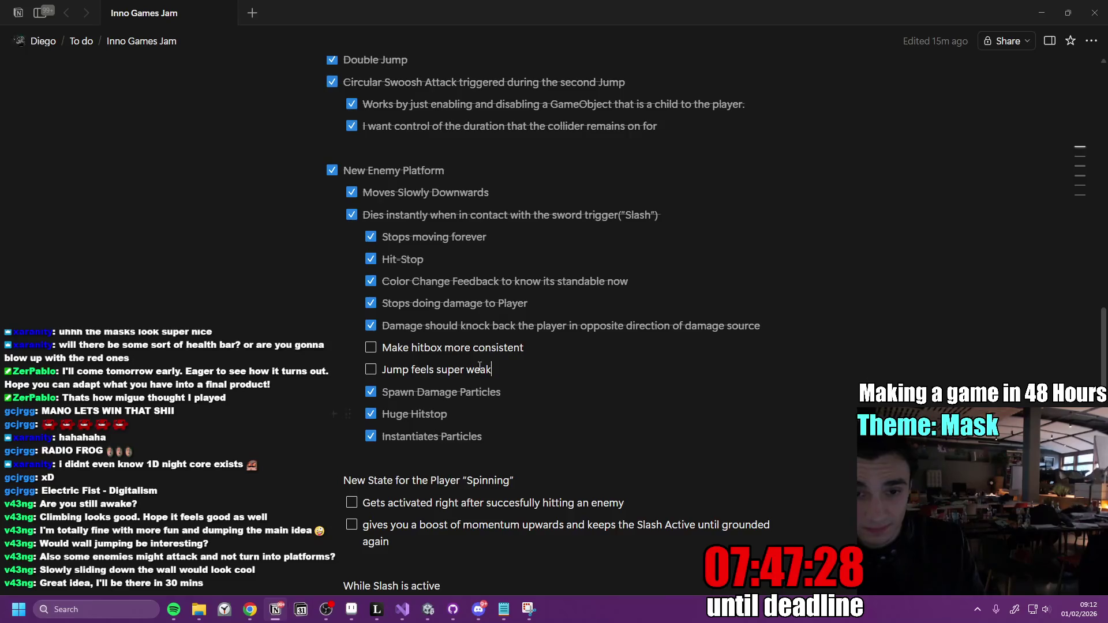
{"action": "left_click", "coordinate": [371, 347]}
{"action": "left_click_drag", "start_coordinate": [347, 369], "coordinate": [362, 456]}
{"action": "scroll", "coordinate": [403, 422], "scroll_direction": "down", "scroll_amount": 3}
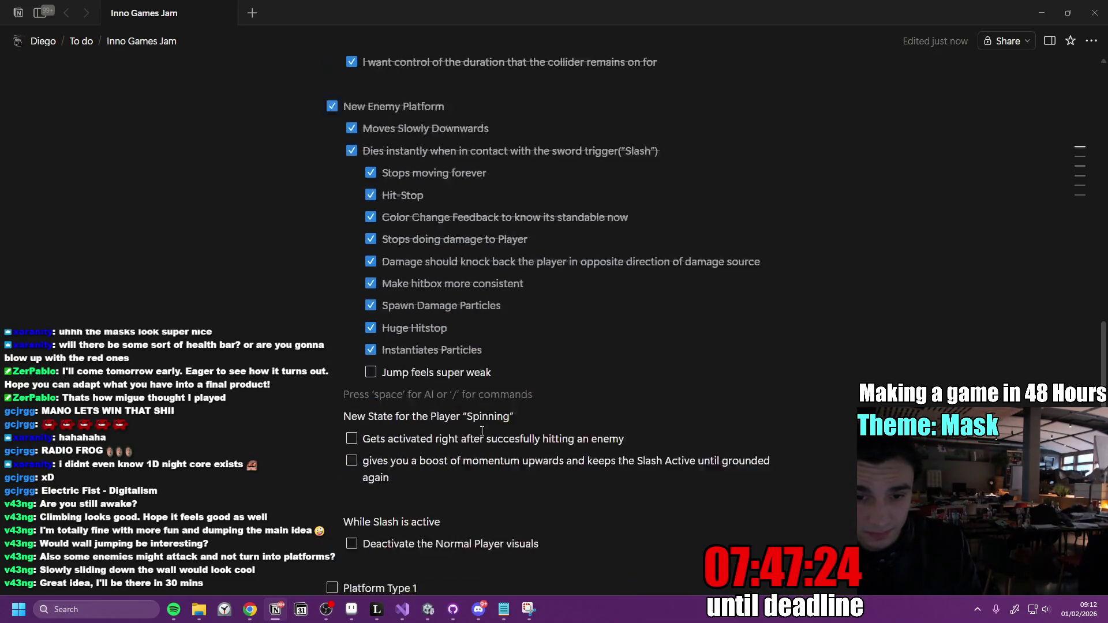
{"action": "key", "text": "Up"}
Reposition 'Jump feels super weak' directly under the momentum item.
{"action": "left_click", "coordinate": [348, 263]}
{"action": "key", "text": "Escape"}
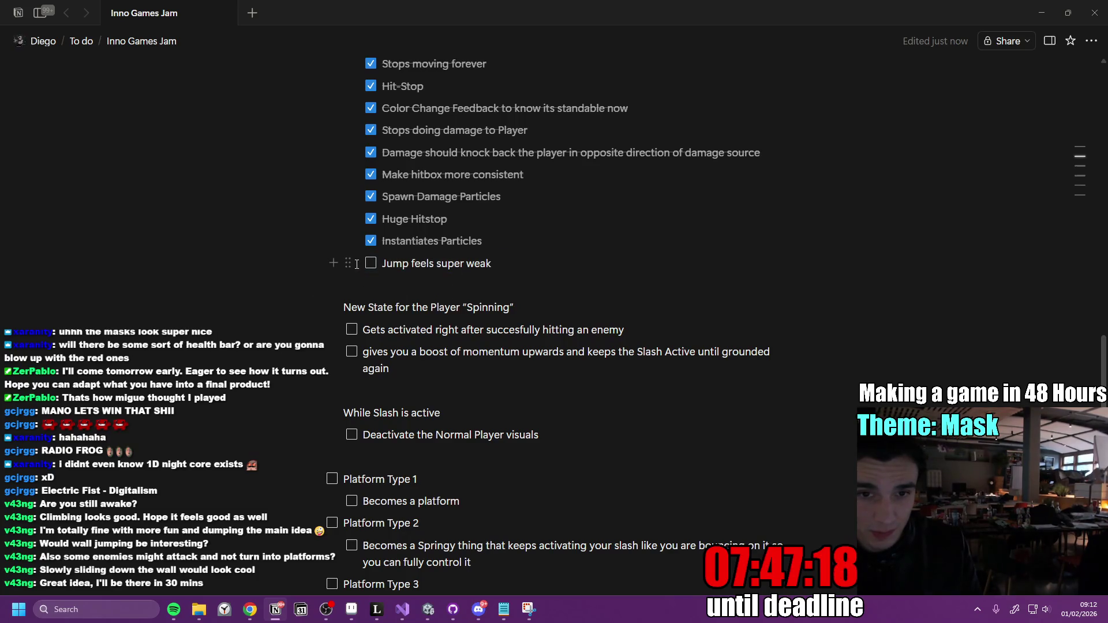
{"action": "mouse_move", "coordinate": [351, 263]}
{"action": "left_mouse_down"}
{"action": "mouse_move", "coordinate": [363, 289]}
{"action": "mouse_move", "coordinate": [369, 272]}
{"action": "left_mouse_up"}
{"action": "scroll", "coordinate": [462, 289], "scroll_direction": "up", "scroll_amount": 5}
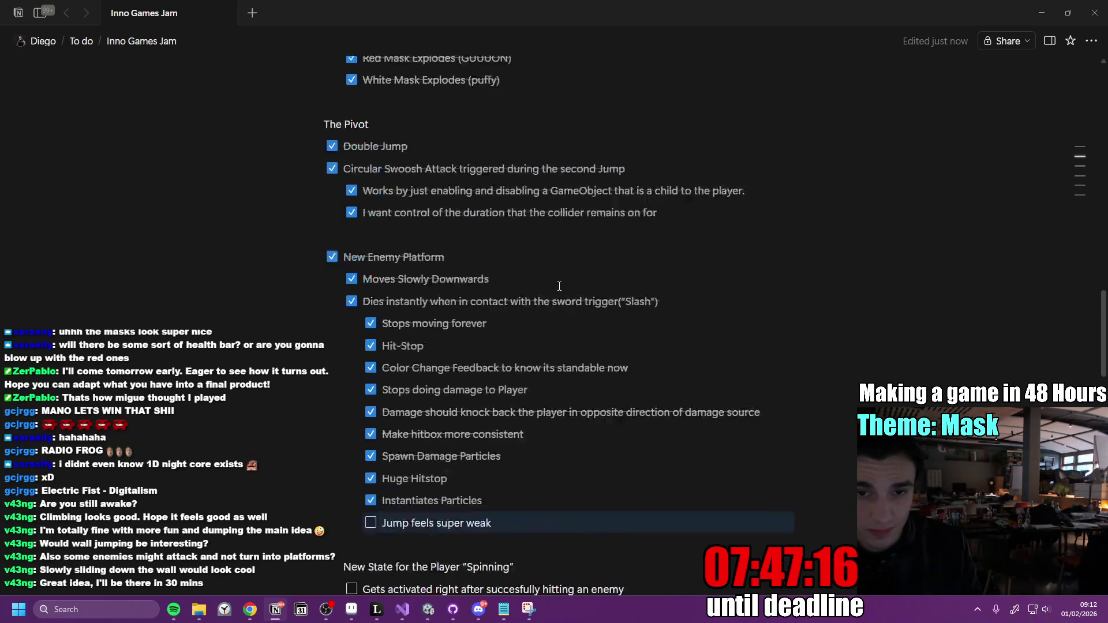
{"action": "scroll", "coordinate": [564, 365], "scroll_direction": "down", "scroll_amount": 10}
{"action": "scroll", "coordinate": [565, 362], "scroll_direction": "up", "scroll_amount": 2}
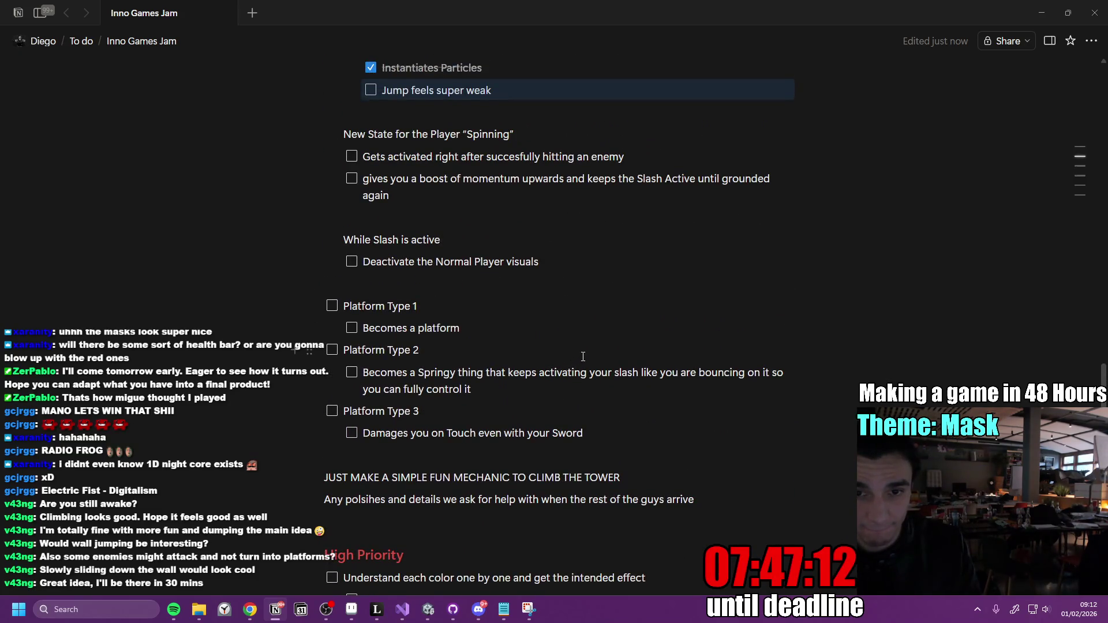
{"action": "scroll", "coordinate": [396, 480], "scroll_direction": "up", "scroll_amount": 4}
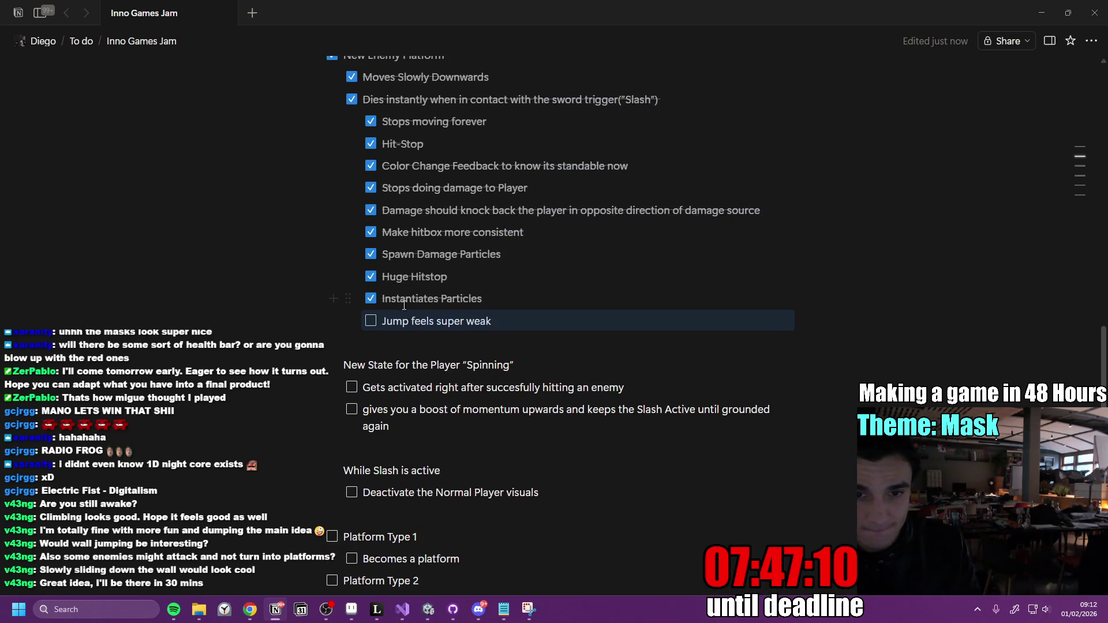
{"action": "left_click", "coordinate": [367, 482]}
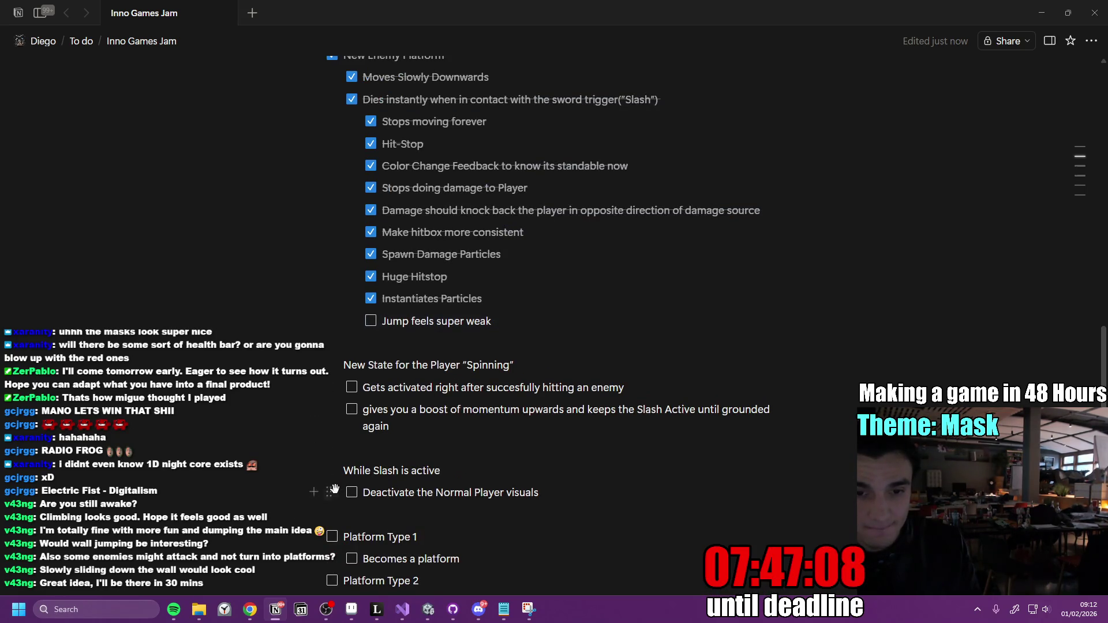
{"action": "left_click_drag", "start_coordinate": [348, 321], "coordinate": [363, 456]}
{"action": "left_click", "coordinate": [489, 417]}
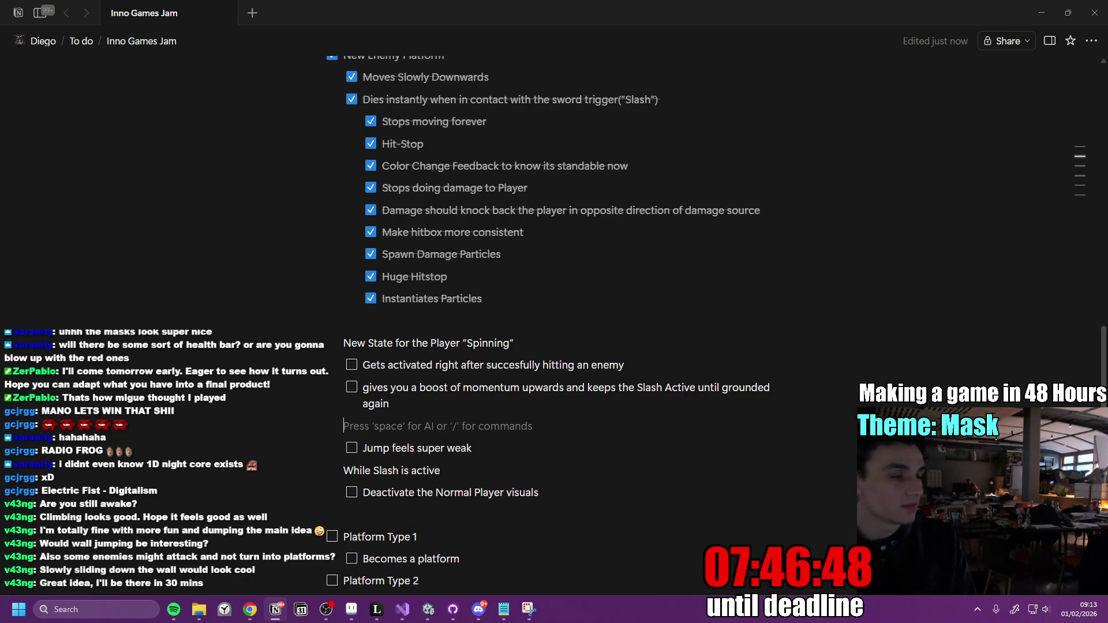
Remove the empty lines above the Spinning section and above 'Jump feels super weak'.
{"action": "key", "text": "alt+Tab"}
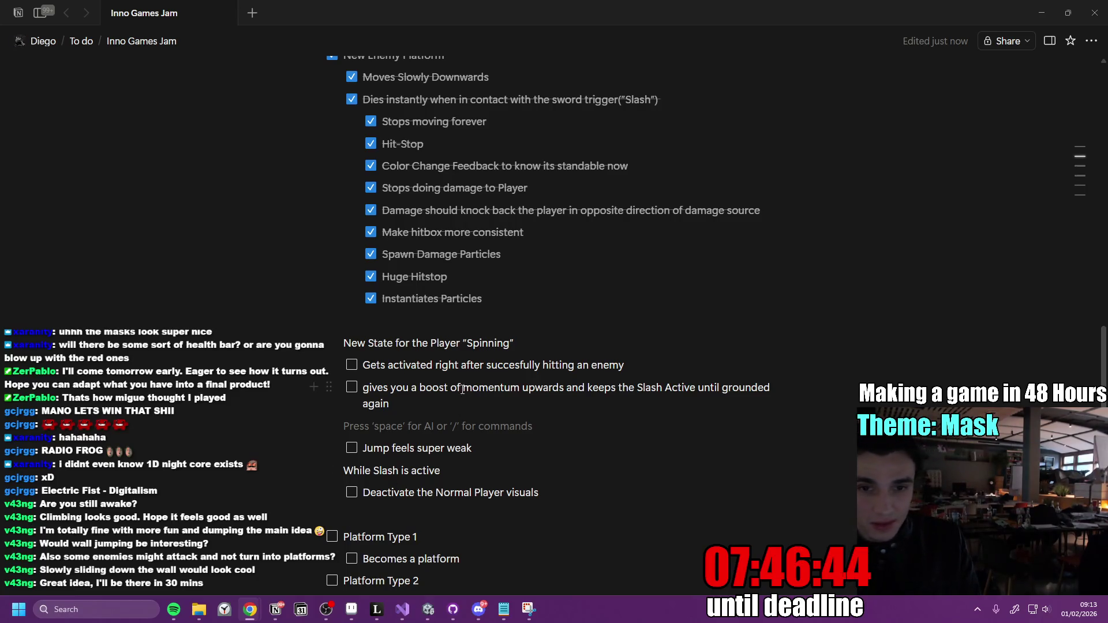
{"action": "left_click", "coordinate": [396, 402]}
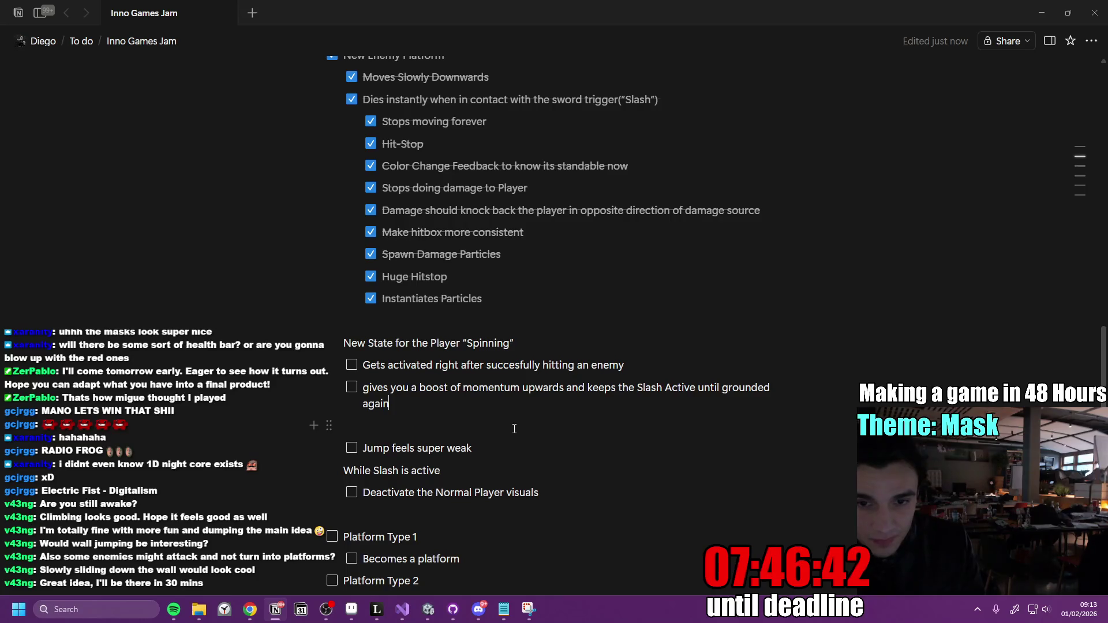
{"action": "scroll", "coordinate": [514, 428], "scroll_direction": "down", "scroll_amount": 2}
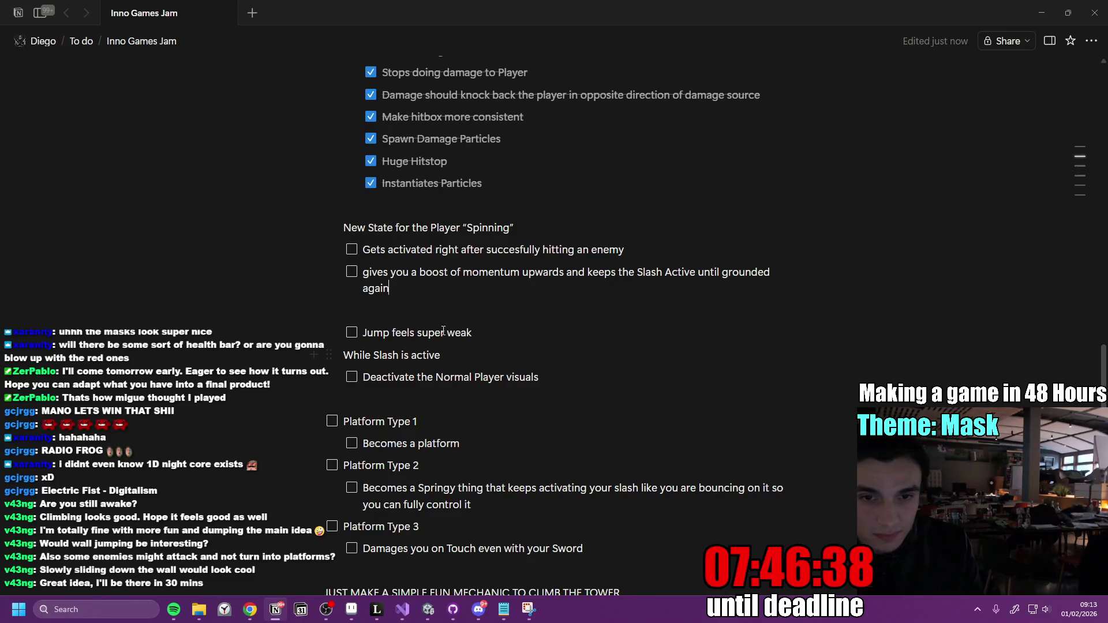
{"action": "left_click", "coordinate": [403, 209]}
{"action": "type", "text": "---"}
{"action": "key", "text": "BackSpace"}
{"action": "left_click", "coordinate": [391, 302]}
{"action": "type", "text": "---"}
{"action": "key", "text": "BackSpace"}
{"action": "left_click", "coordinate": [407, 374]}
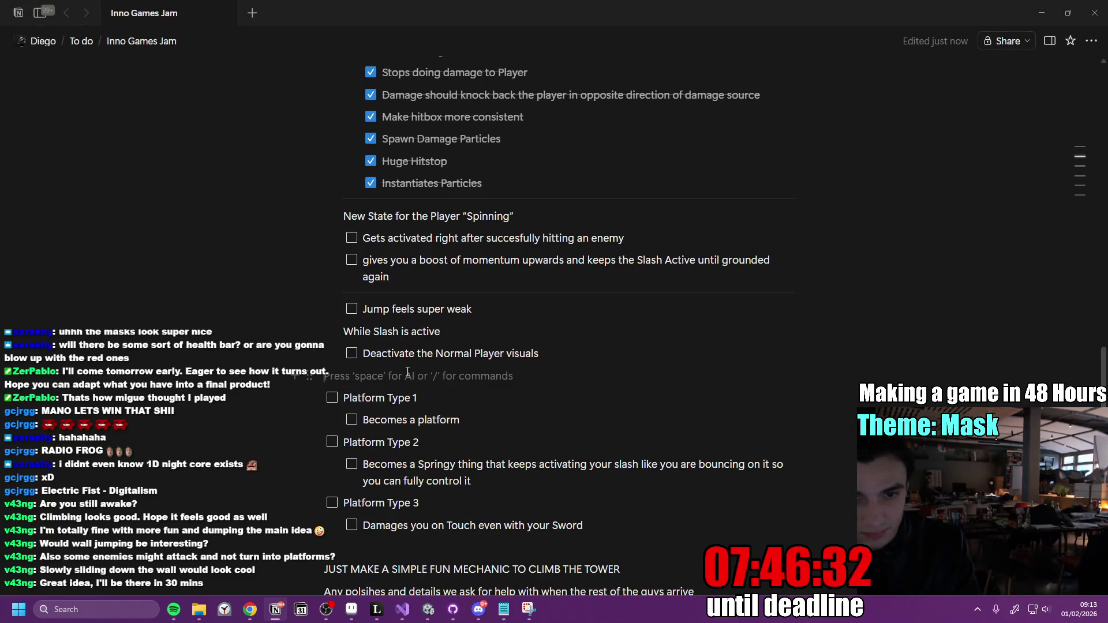
Mark Platform Type 1 and its sub-item done and relabel it 'Platform Type 1 (Red Mask)'.
{"action": "left_click", "coordinate": [332, 397]}
{"action": "left_click", "coordinate": [351, 419]}
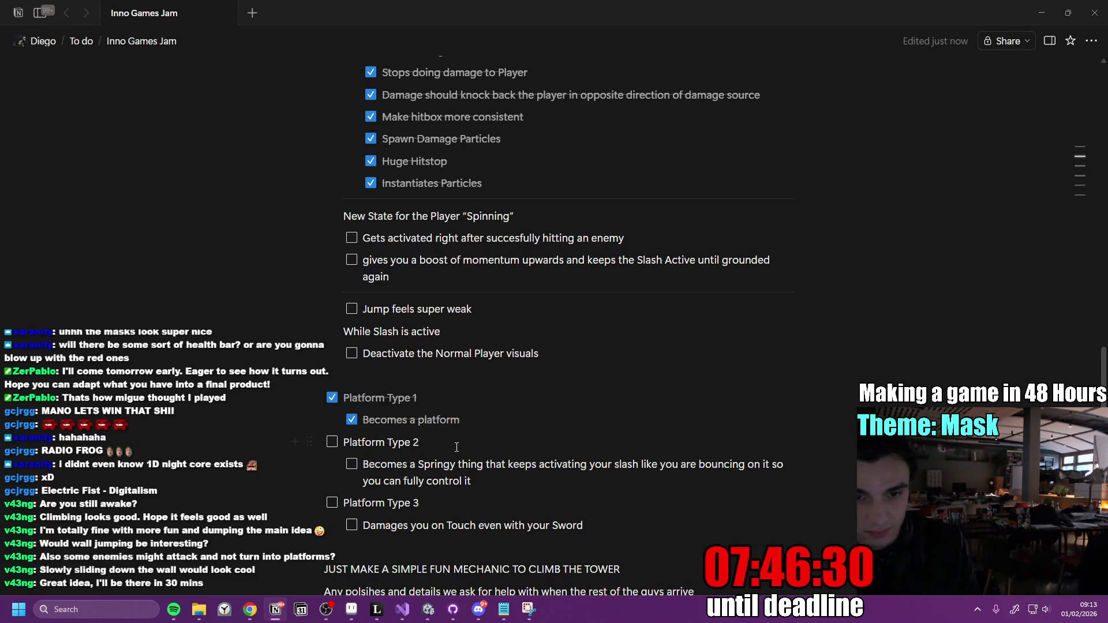
{"action": "left_click", "coordinate": [523, 491]}
{"action": "type", "text": "(Mas"}
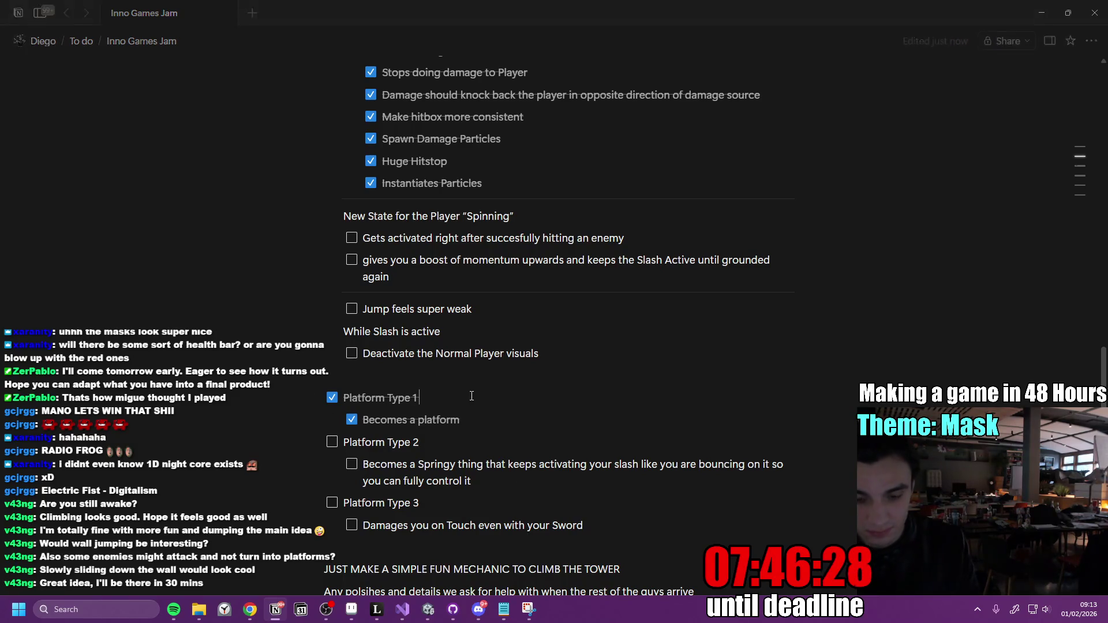
{"action": "key", "text": "BackSpace"}
{"action": "key", "text": "BackSpace"}
{"action": "type", "text": "Red Mask"}
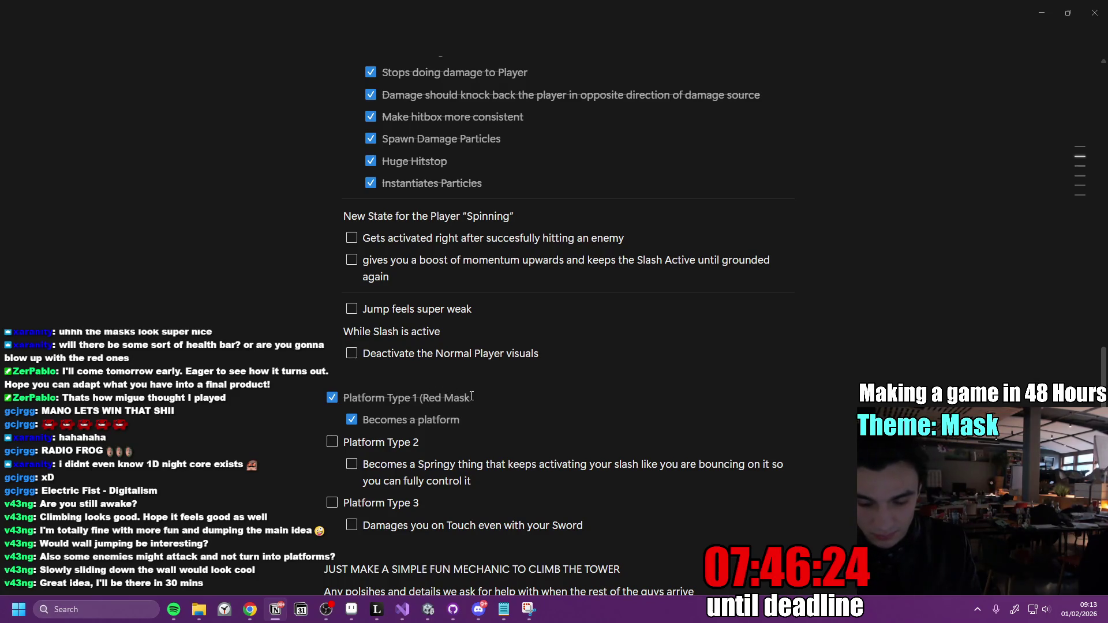
Start a parenthetical note after the Platform Type 2 label, then switch to Discord.
{"action": "left_click", "coordinate": [495, 437]}
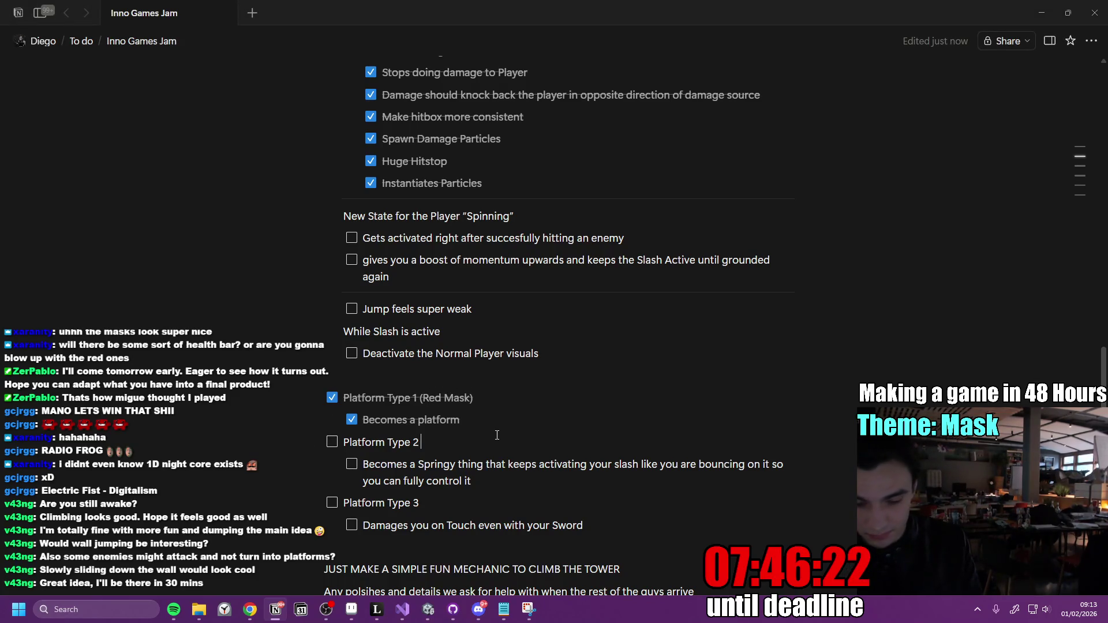
{"action": "type", "text": "("}
{"action": "scroll", "coordinate": [427, 393], "scroll_direction": "down", "scroll_amount": 1}
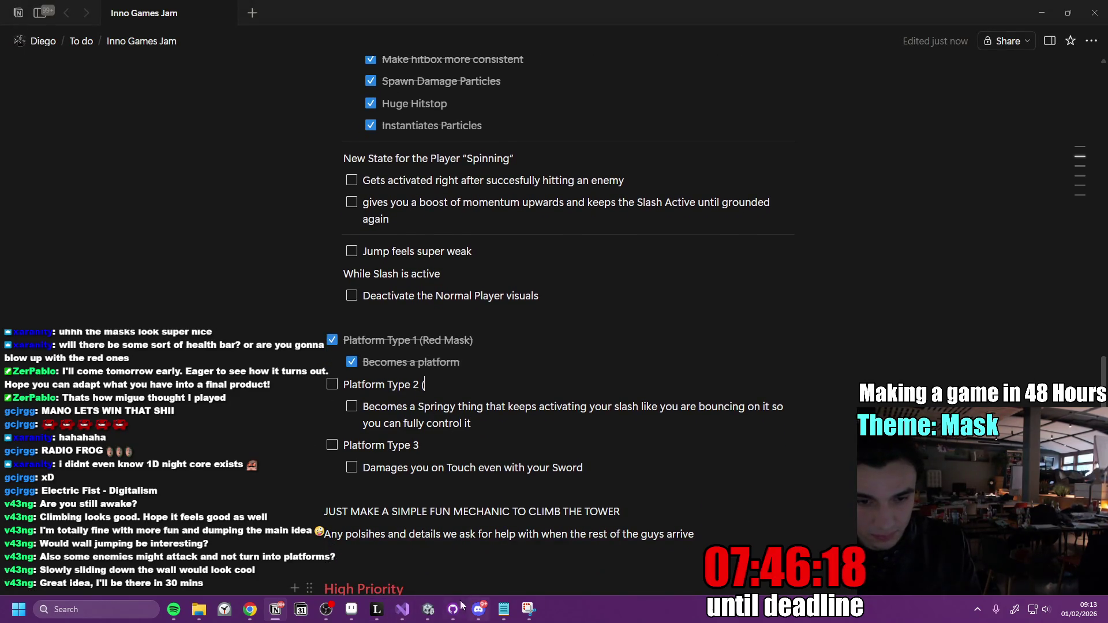
{"action": "left_click", "coordinate": [477, 613]}
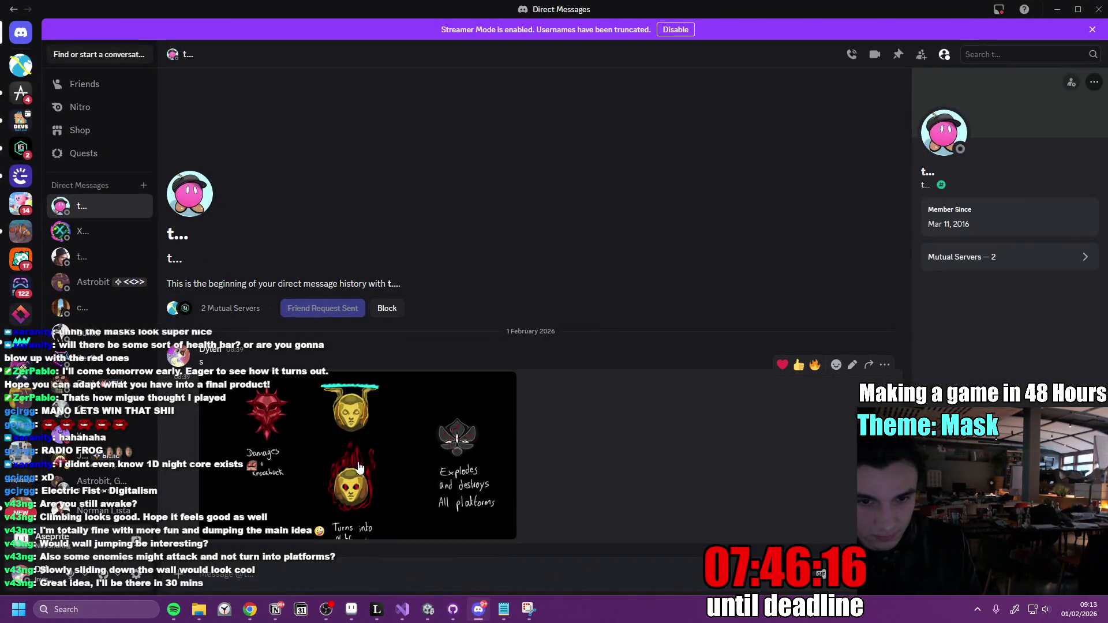
Browse the GGJ - 2026 #art channel's golden, red and purple swirl mask images.
{"action": "left_click", "coordinate": [21, 65]}
{"action": "scroll", "coordinate": [289, 408], "scroll_direction": "up", "scroll_amount": 10}
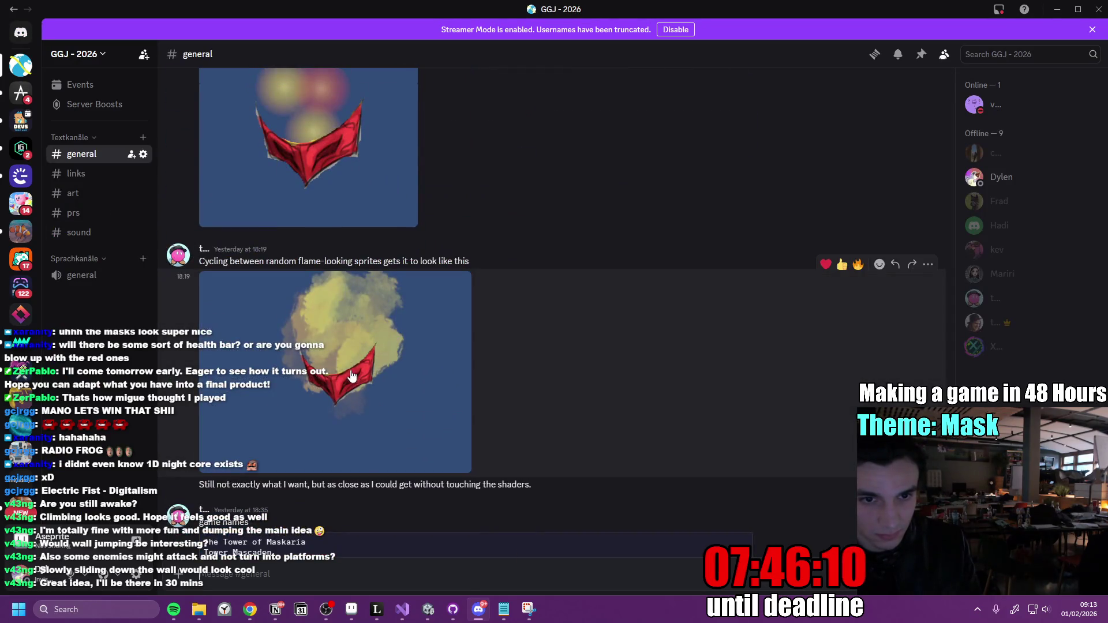
{"action": "scroll", "coordinate": [369, 404], "scroll_direction": "down", "scroll_amount": 5}
{"action": "left_click", "coordinate": [86, 198]}
{"action": "scroll", "coordinate": [407, 421], "scroll_direction": "up", "scroll_amount": 10}
{"action": "scroll", "coordinate": [407, 404], "scroll_direction": "down", "scroll_amount": 8}
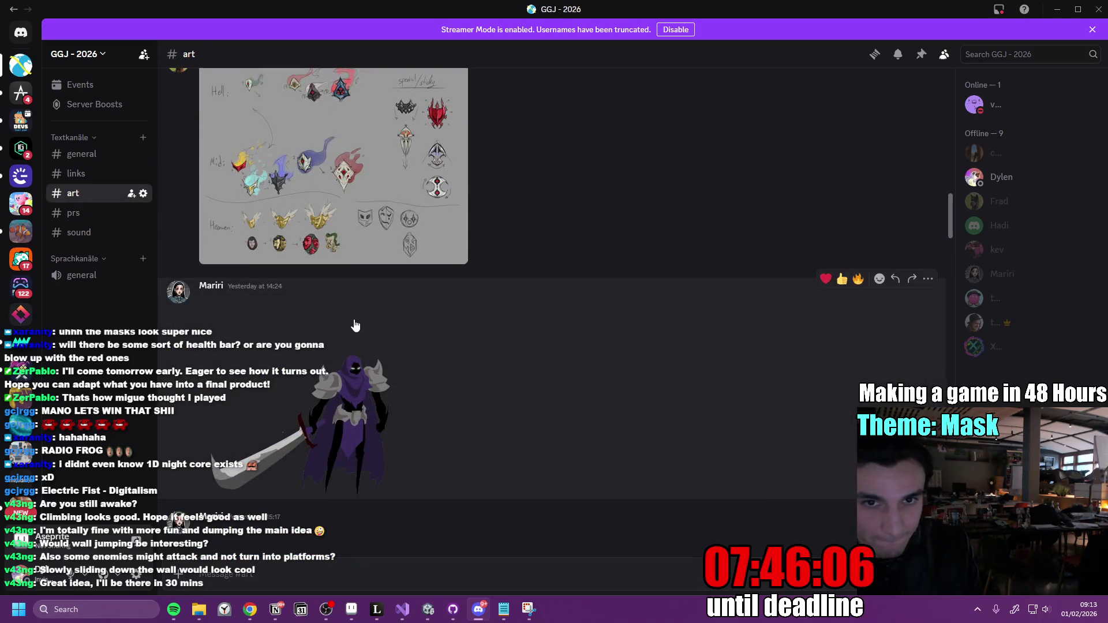
{"action": "scroll", "coordinate": [357, 335], "scroll_direction": "up", "scroll_amount": 3}
{"action": "scroll", "coordinate": [384, 386], "scroll_direction": "up", "scroll_amount": 15}
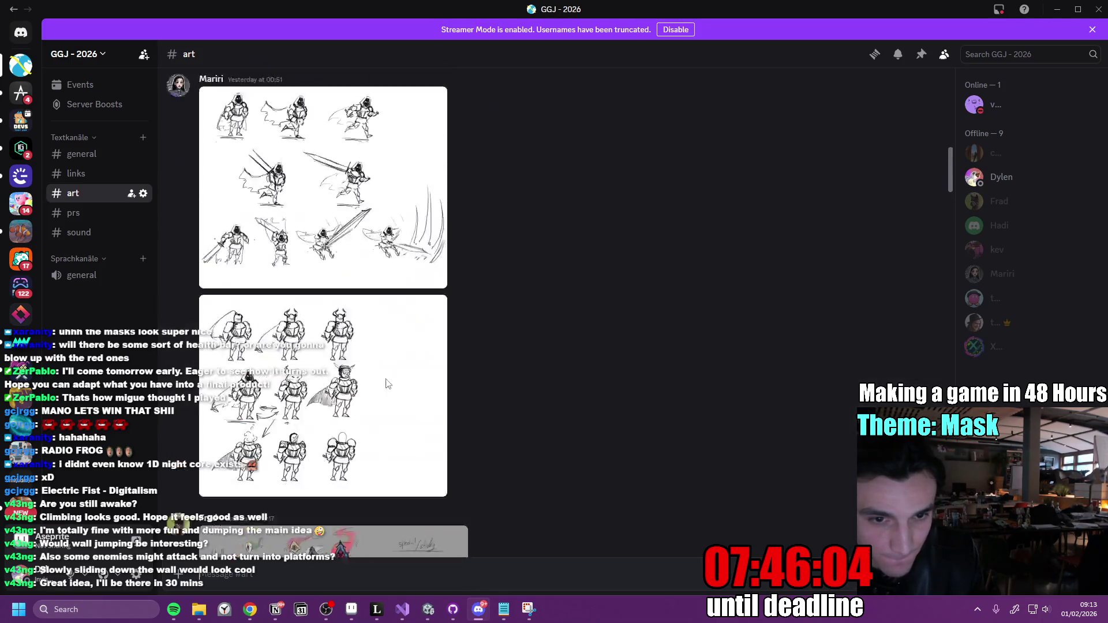
{"action": "scroll", "coordinate": [404, 393], "scroll_direction": "down", "scroll_amount": 15}
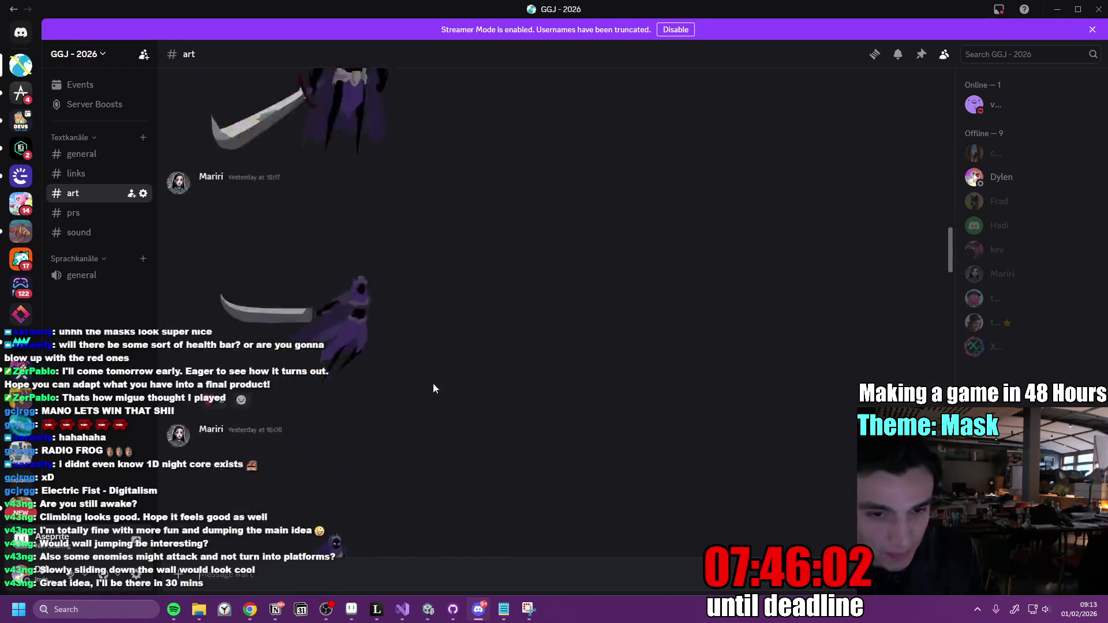
{"action": "scroll", "coordinate": [383, 388], "scroll_direction": "down", "scroll_amount": 5}
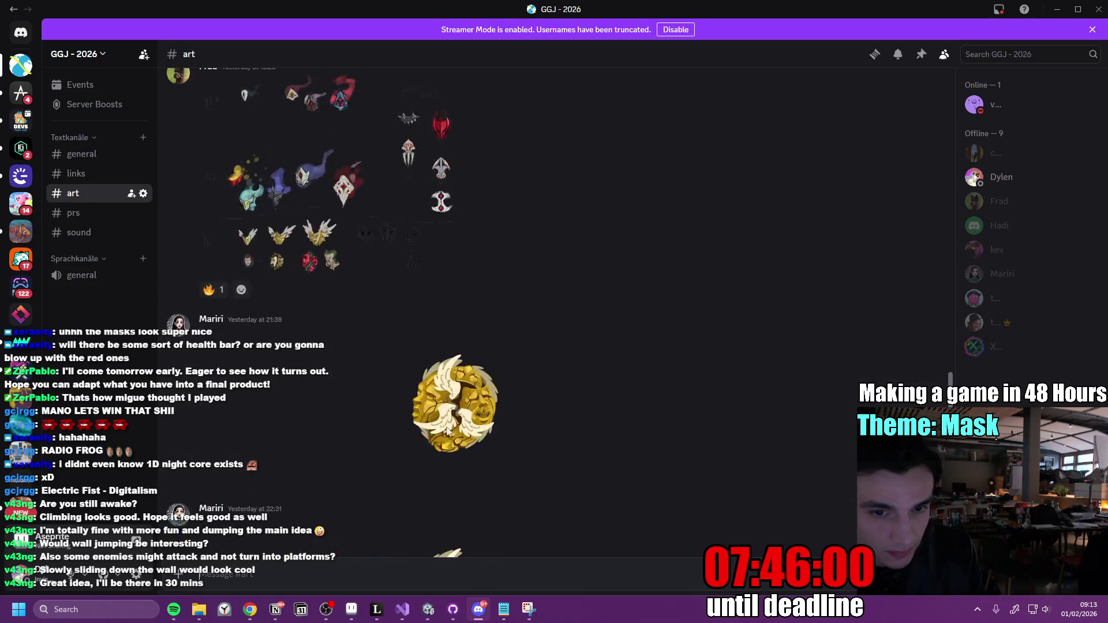
{"action": "scroll", "coordinate": [382, 388], "scroll_direction": "down", "scroll_amount": 3}
{"action": "scroll", "coordinate": [518, 352], "scroll_direction": "down", "scroll_amount": 2}
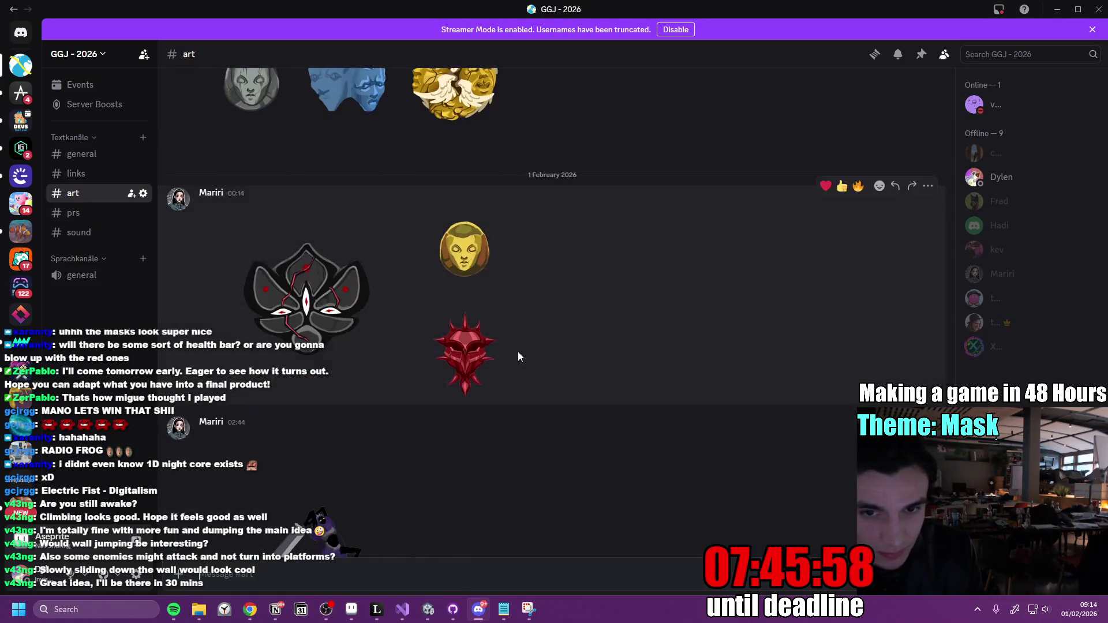
{"action": "scroll", "coordinate": [539, 341], "scroll_direction": "down", "scroll_amount": 4}
{"action": "scroll", "coordinate": [540, 348], "scroll_direction": "up", "scroll_amount": 5}
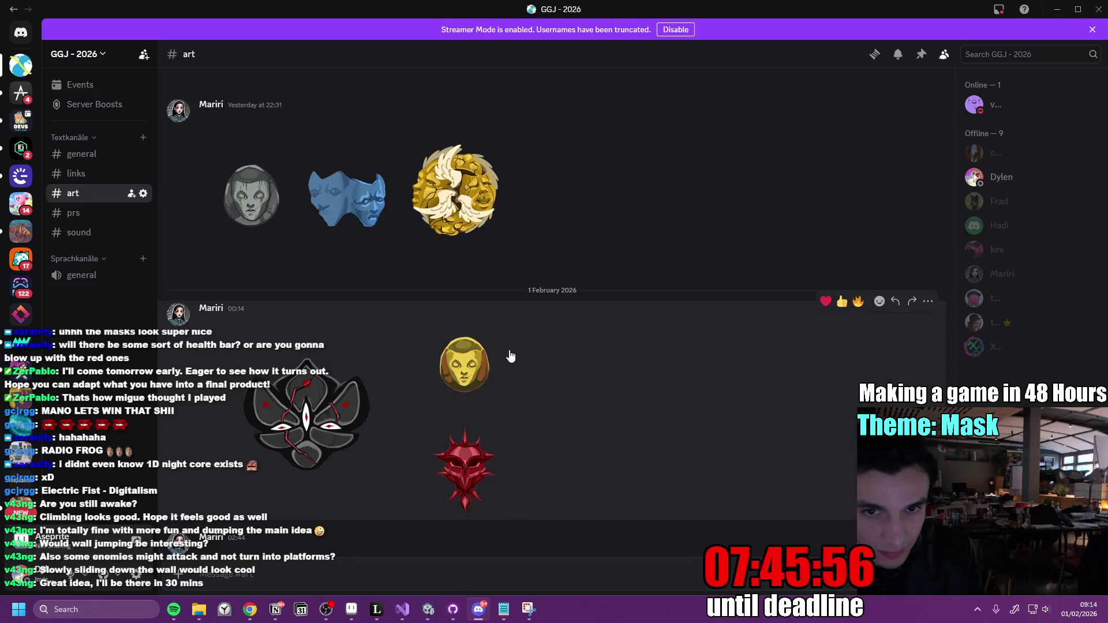
{"action": "scroll", "coordinate": [531, 352], "scroll_direction": "down", "scroll_amount": 12}
{"action": "scroll", "coordinate": [519, 357], "scroll_direction": "down", "scroll_amount": 2}
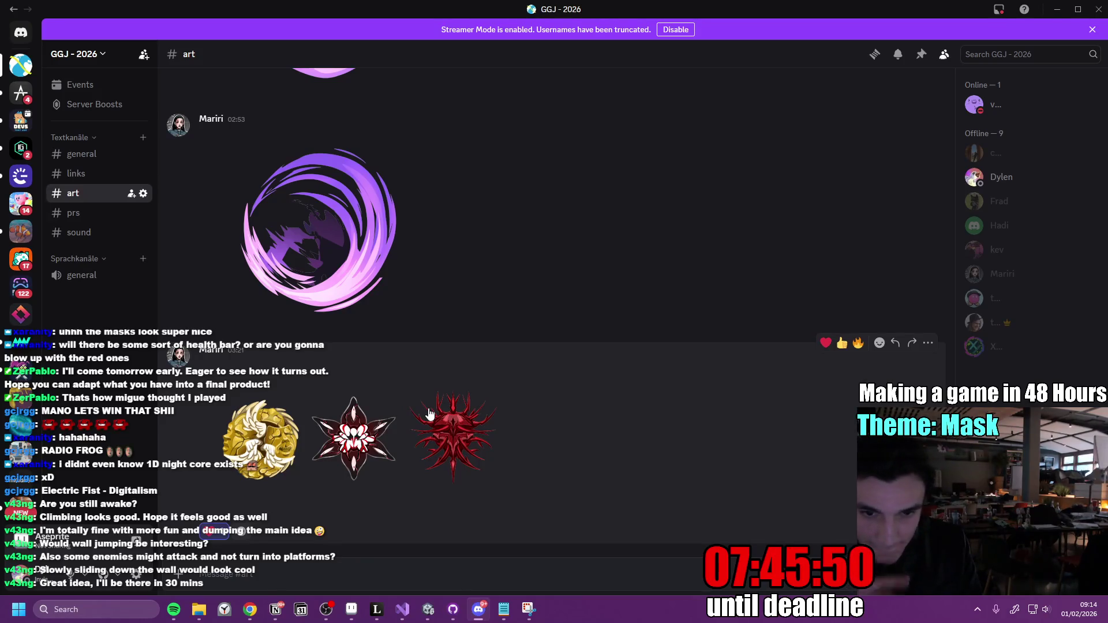
Post 'I'me will just need a more polished version of this one too' in #art.
{"action": "type", "text": "I'me will just need"}
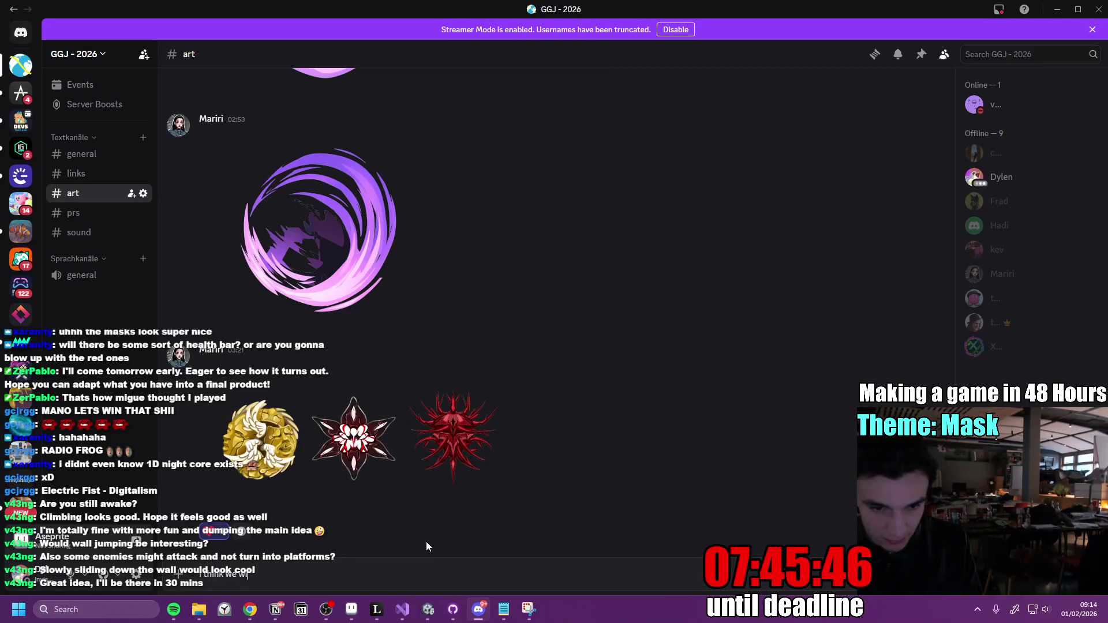
{"action": "type", "text": " a m"}
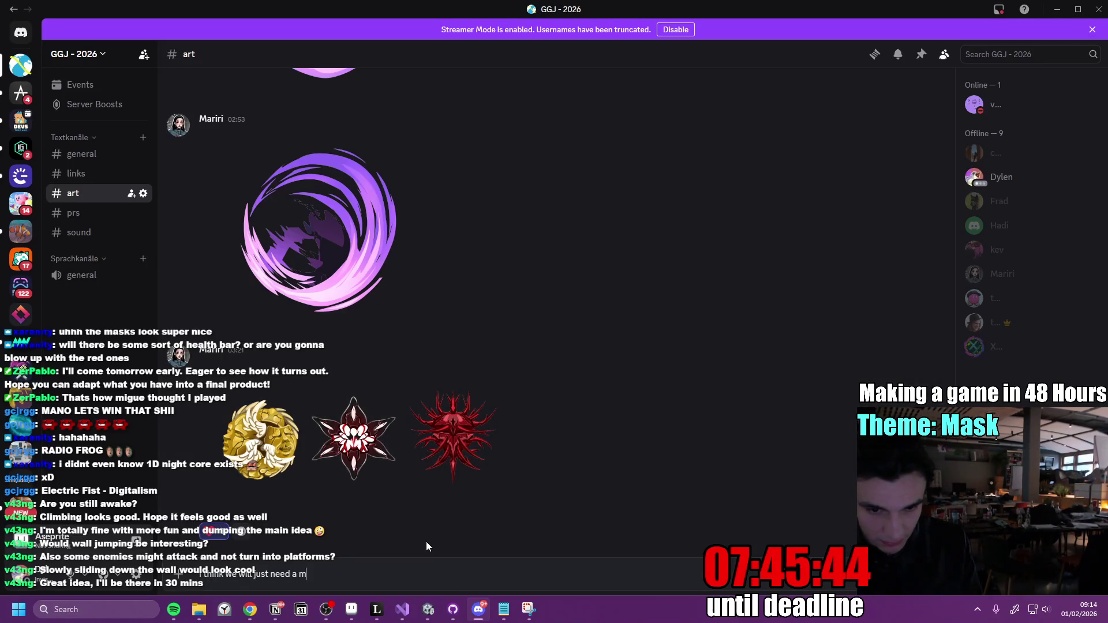
{"action": "type", "text": "ore polished ver"}
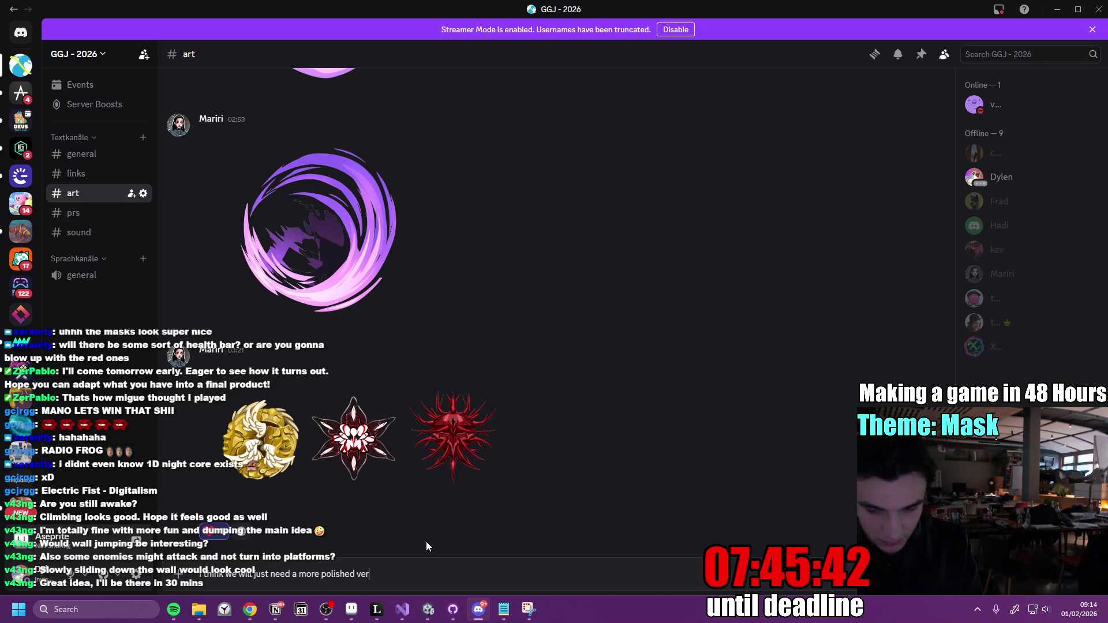
{"action": "type", "text": "sion of this one too"}
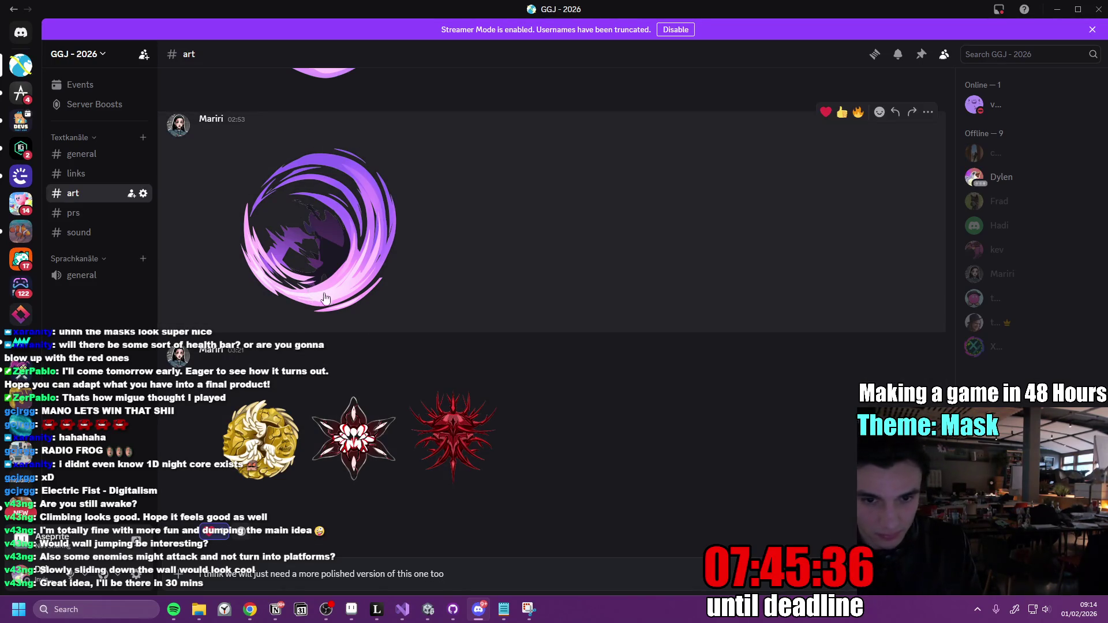
{"action": "scroll", "coordinate": [525, 395], "scroll_direction": "up", "scroll_amount": 5}
{"action": "key", "text": "Return"}
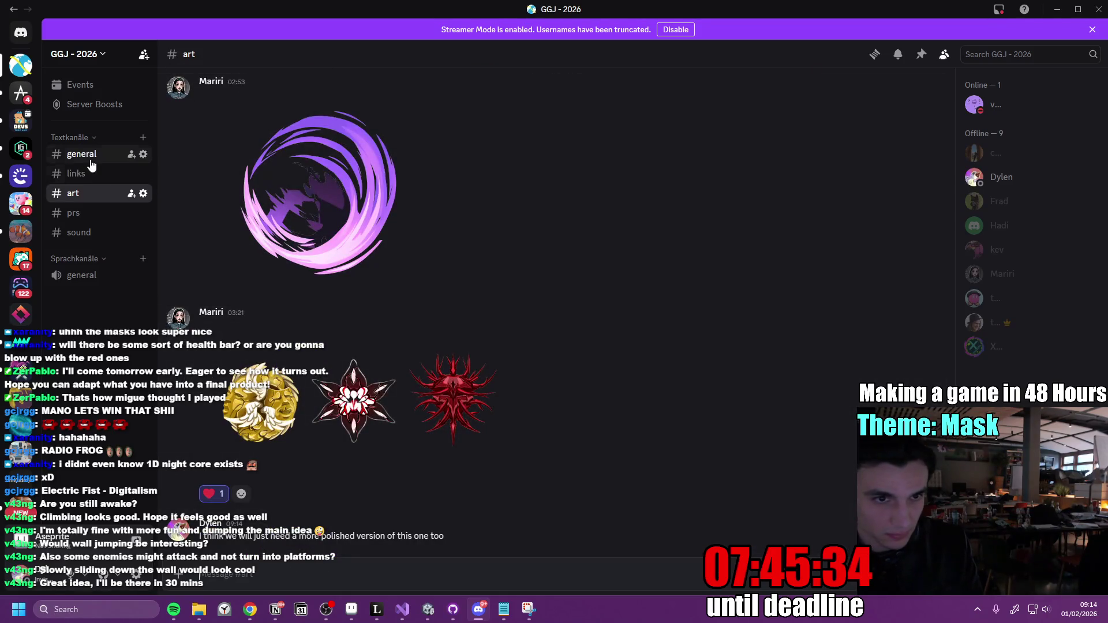
Capture the red mask image from #general as a screen snip and return to #art.
{"action": "left_click", "coordinate": [90, 161]}
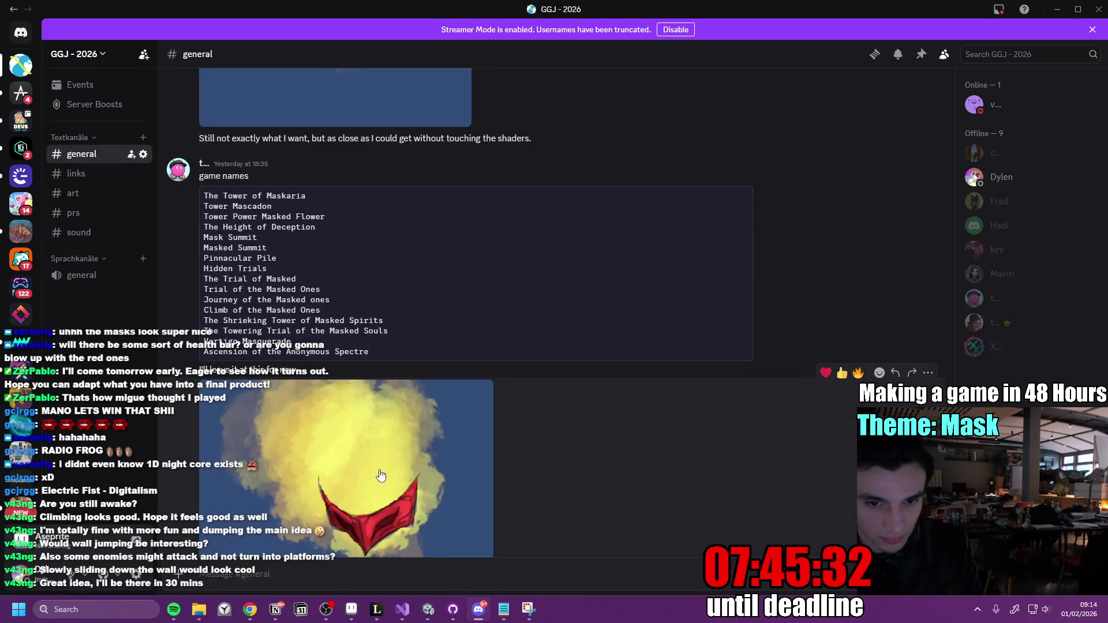
{"action": "right_click", "coordinate": [378, 474]}
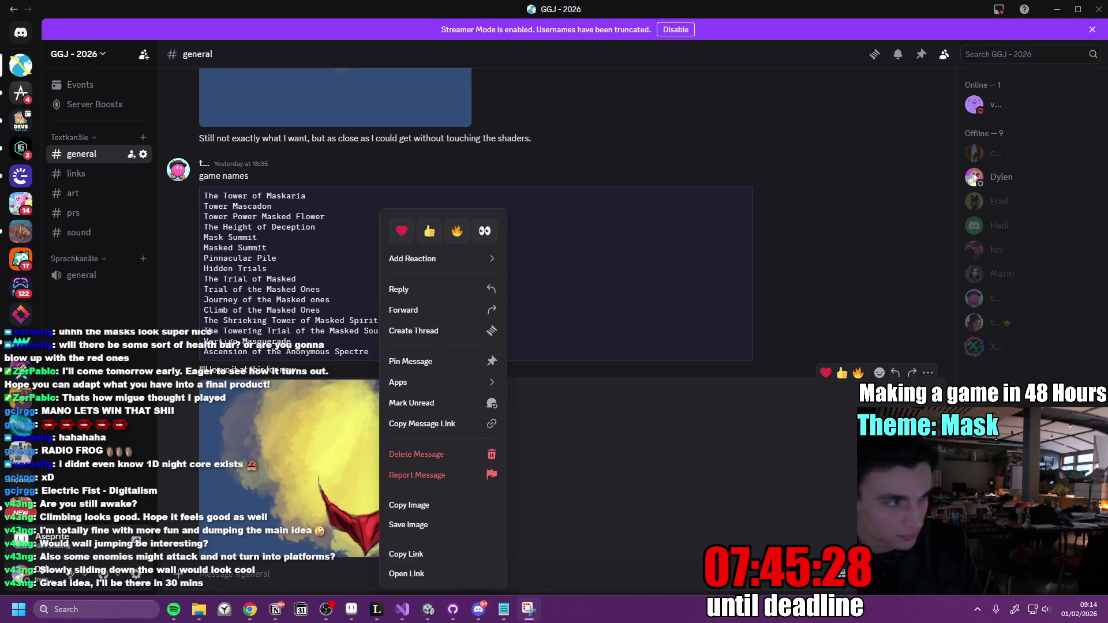
{"action": "left_click", "coordinate": [528, 609]}
{"action": "key", "text": "Escape"}
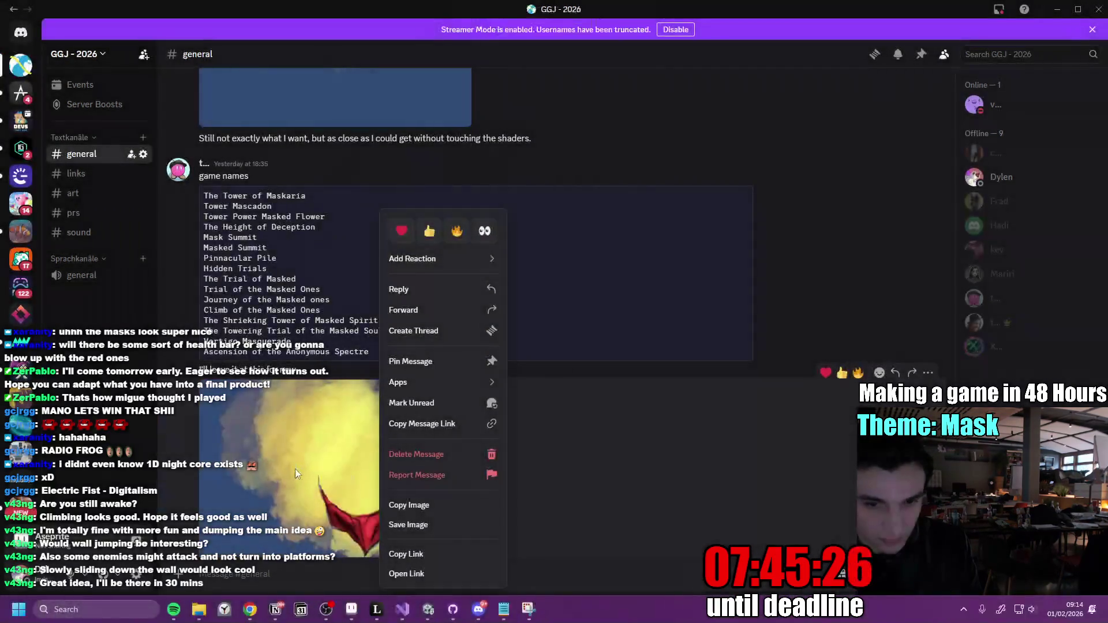
{"action": "key", "text": "shift+super+s"}
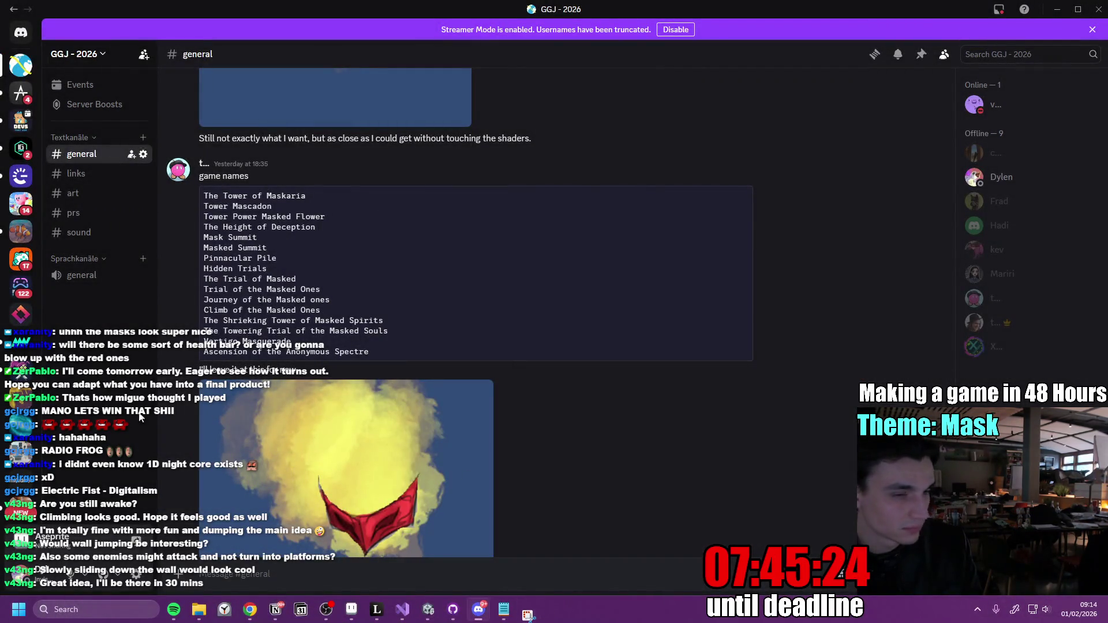
{"action": "left_click_drag", "start_coordinate": [293, 471], "coordinate": [448, 558]}
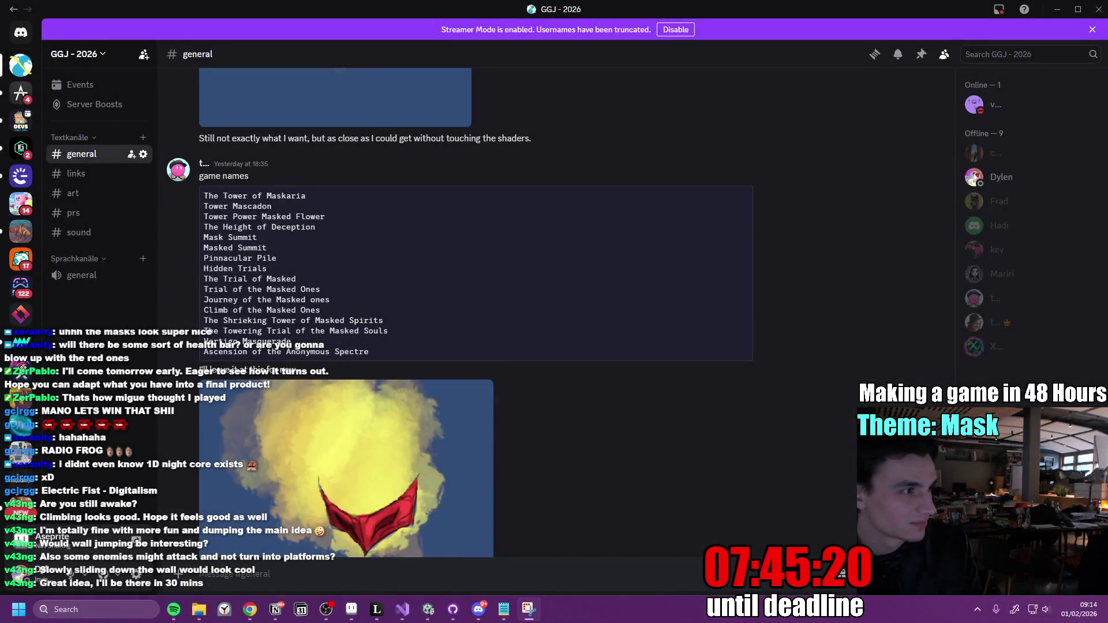
{"action": "left_click", "coordinate": [92, 193]}
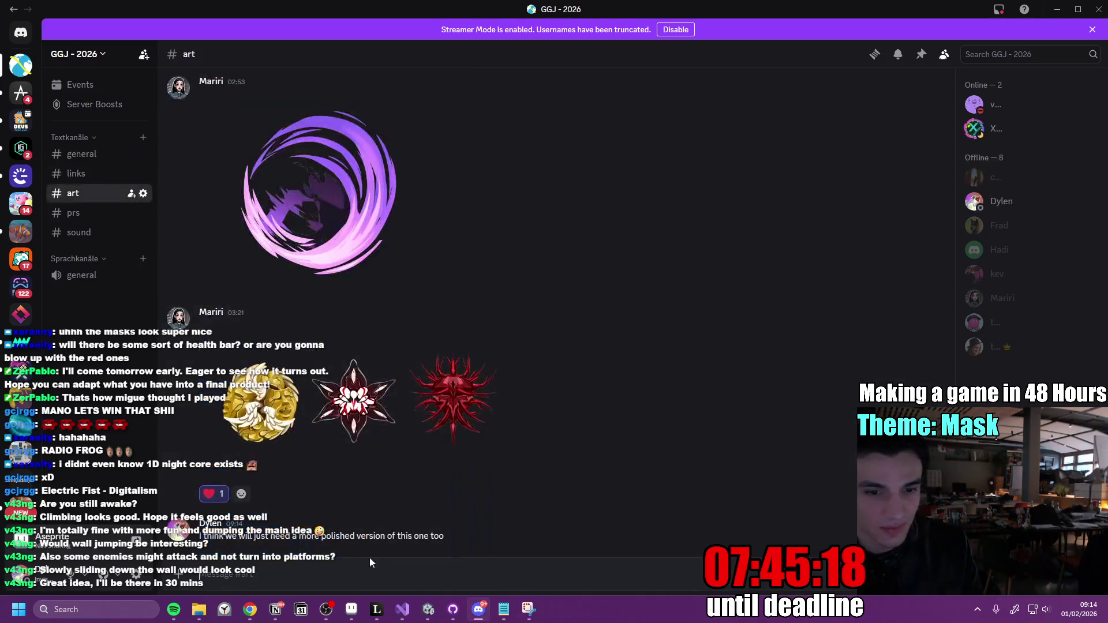
Paste and send the red mask snip in #art, then minimize Discord.
{"action": "key", "text": "ctrl+v"}
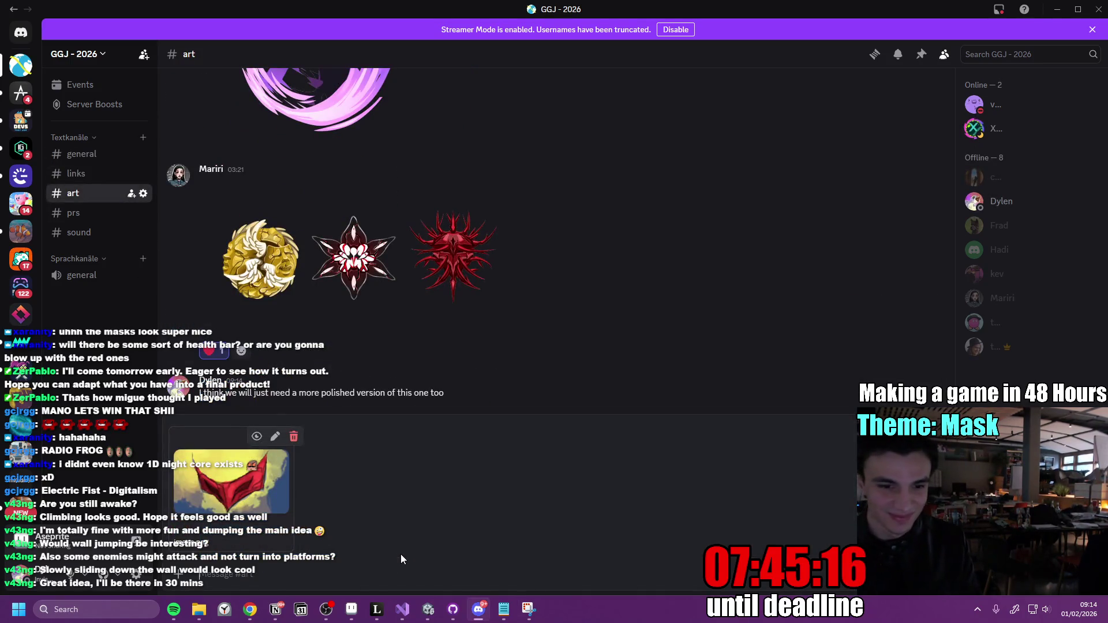
{"action": "key", "text": "Return"}
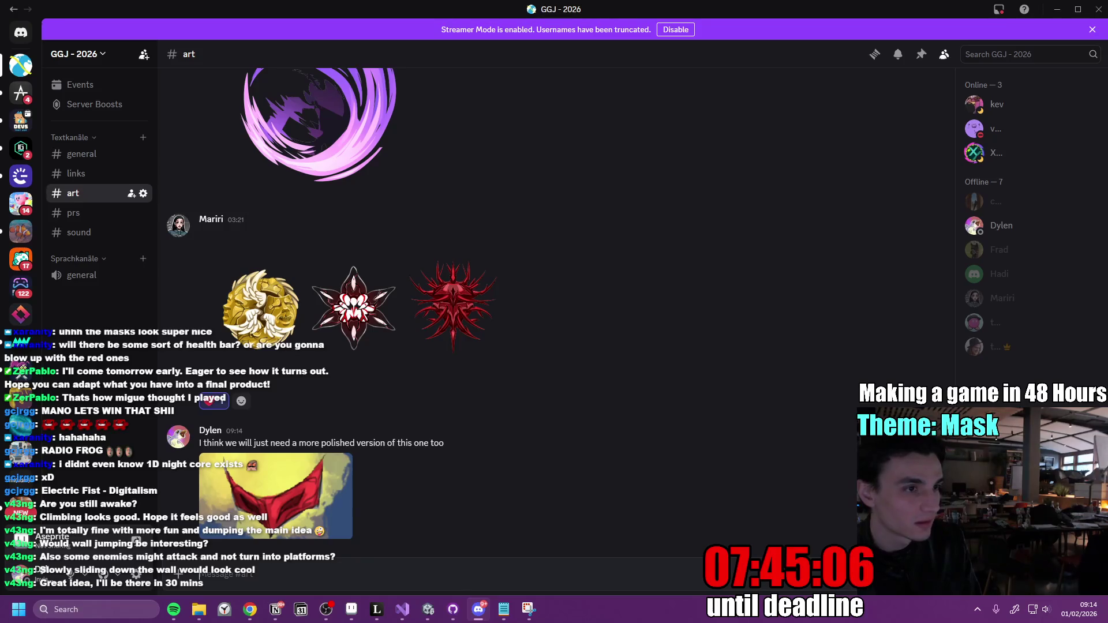
{"action": "key", "text": "super+shift+s"}
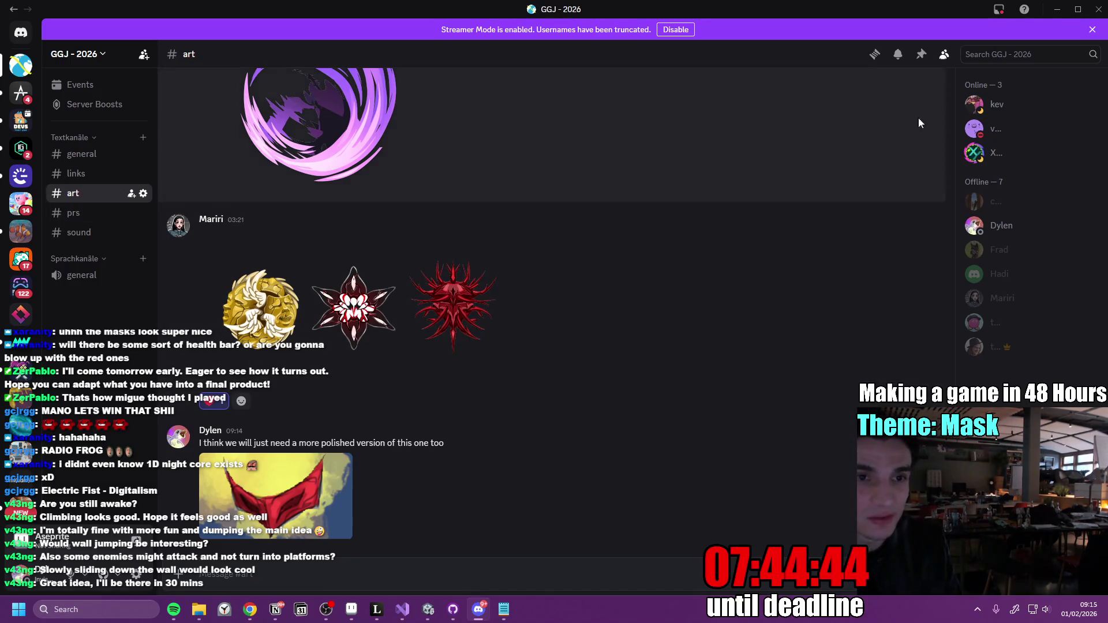
{"action": "left_click", "coordinate": [1053, 11]}
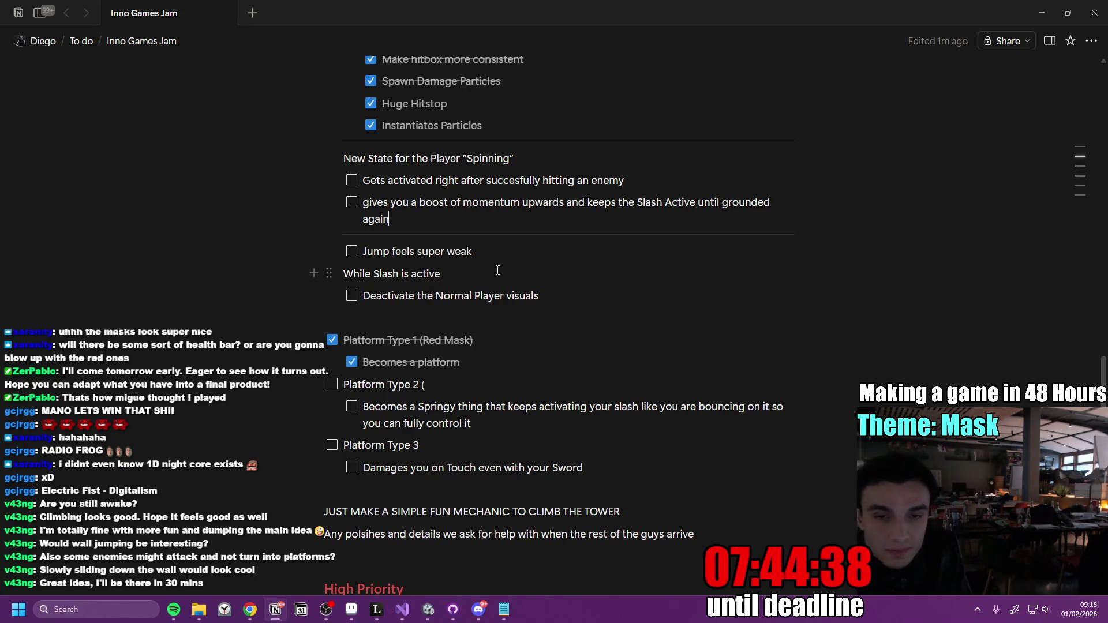
Edit the Spinning state note to 'Gets activated right after succesfully hitting an enemy', then switch to Unity.
{"action": "left_click", "coordinate": [656, 184]}
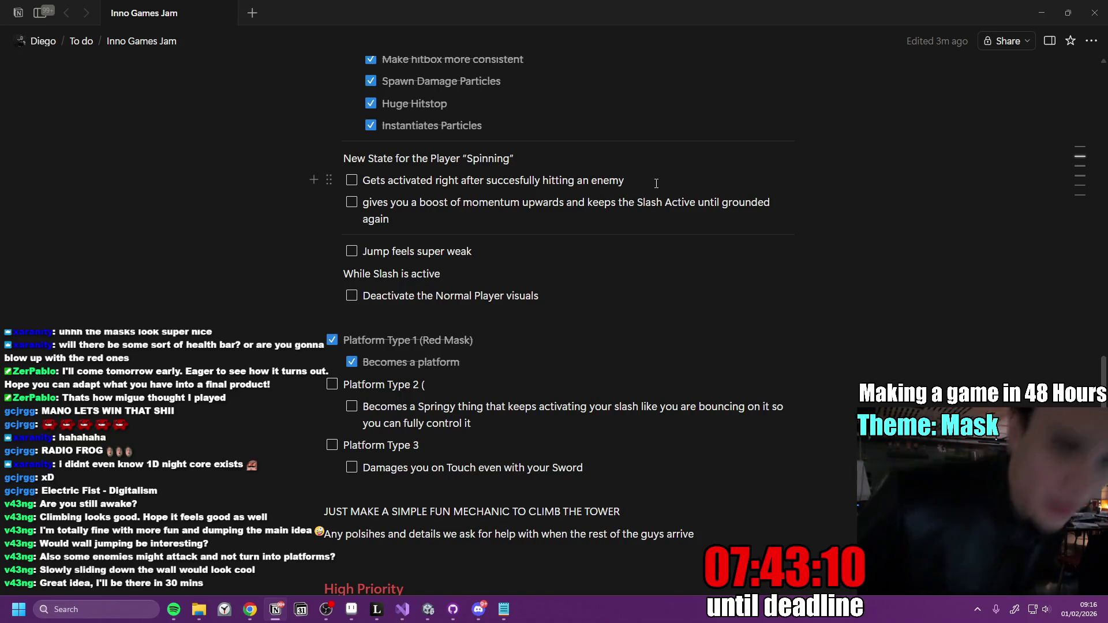
{"action": "left_click", "coordinate": [427, 610]}
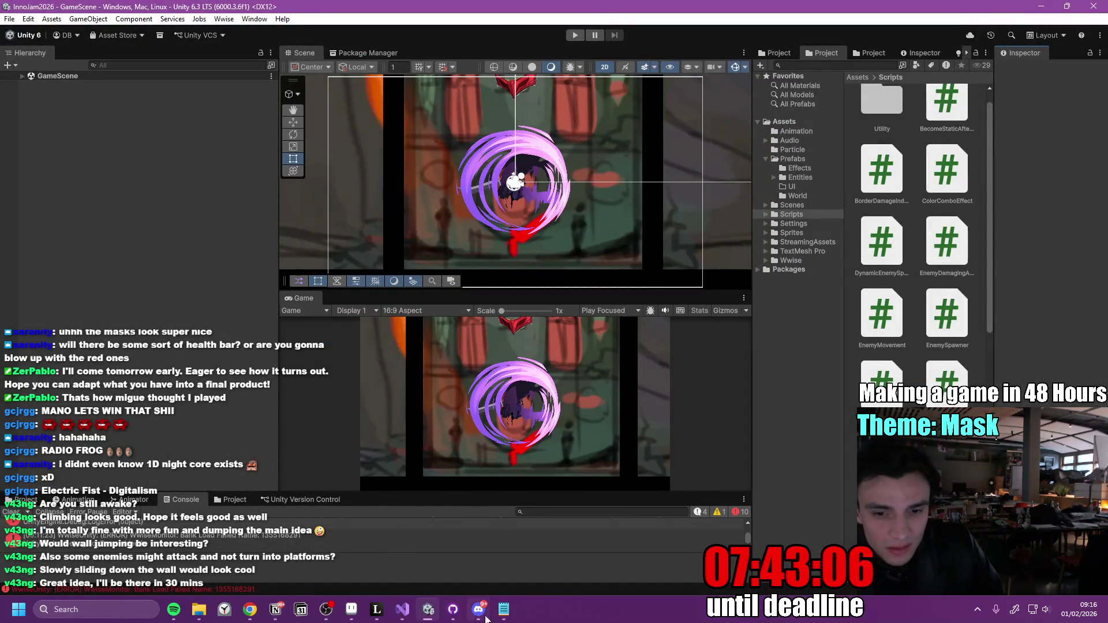
Enlarge Unity's game view and expand GameScene's objects, then switch back to the Notion jam page.
{"action": "left_click", "coordinate": [453, 610]}
{"action": "left_click", "coordinate": [453, 610]}
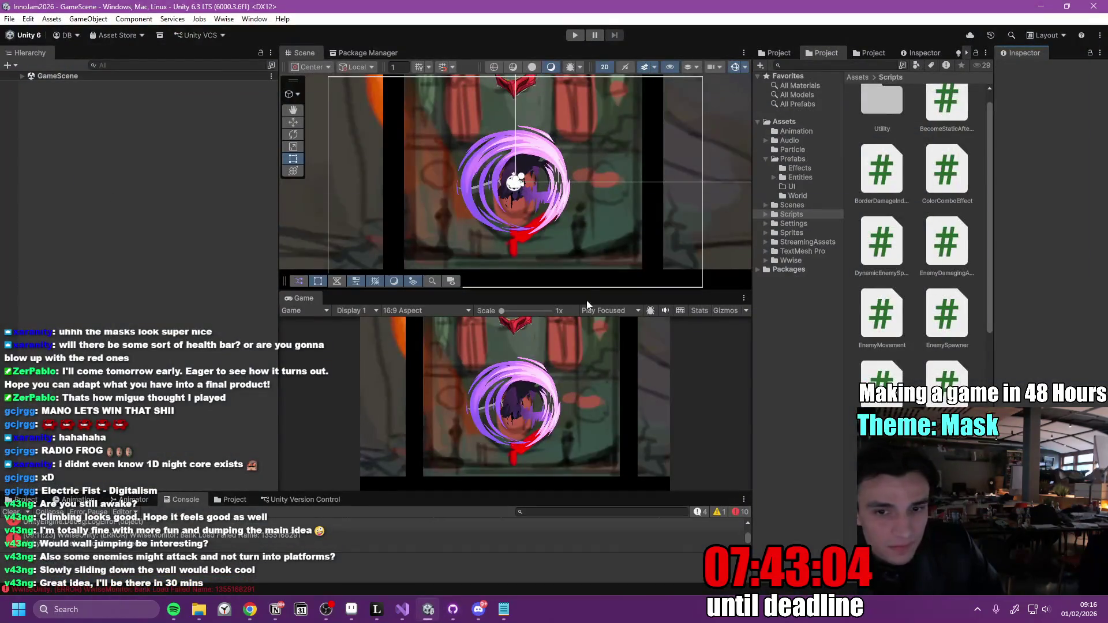
{"action": "left_click_drag", "start_coordinate": [536, 293], "coordinate": [535, 255]}
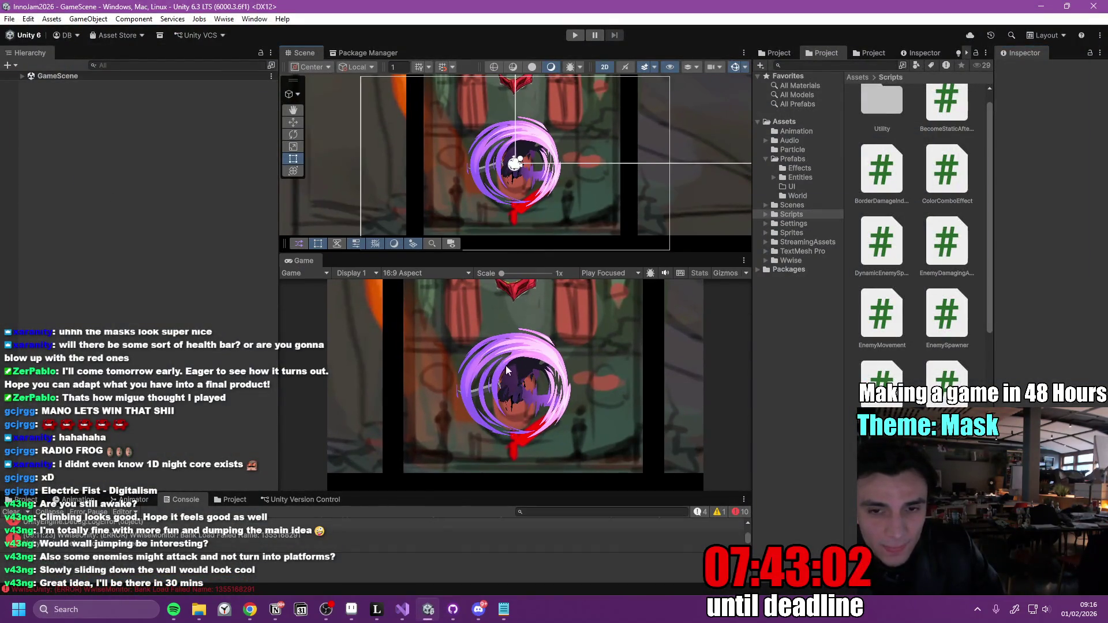
{"action": "left_click", "coordinate": [22, 76]}
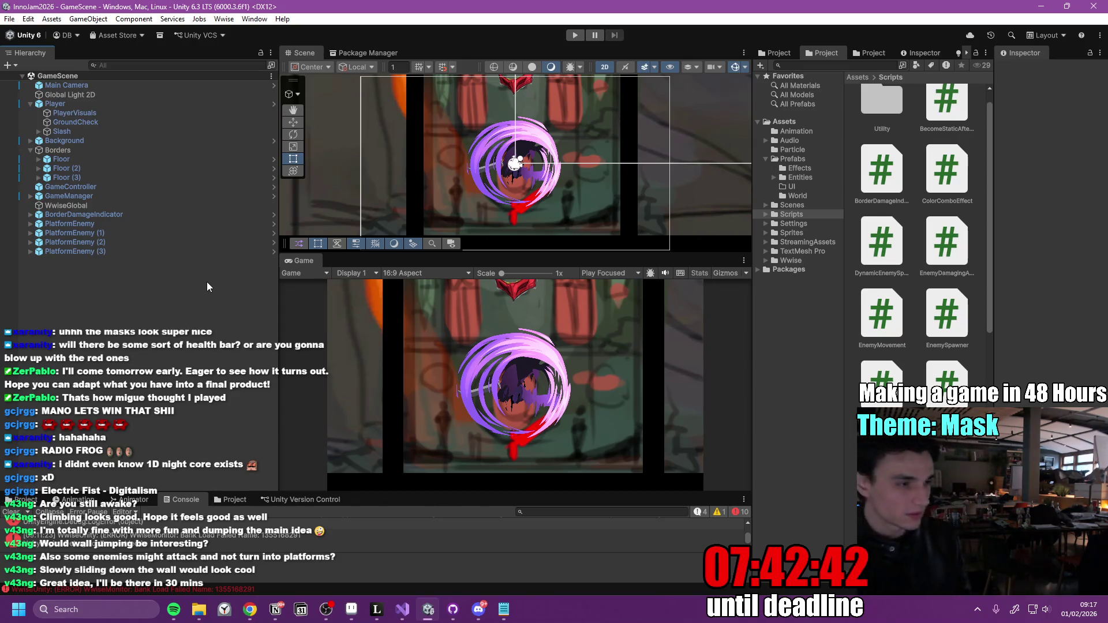
{"action": "key", "text": "alt+Tab"}
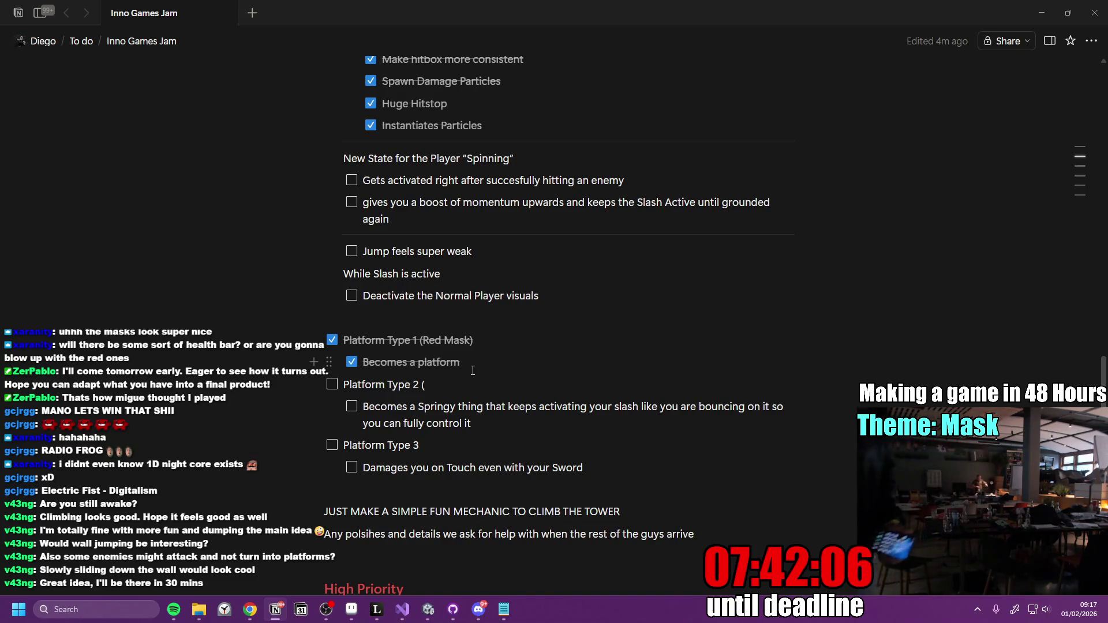
{"action": "key", "text": "alt+Tab"}
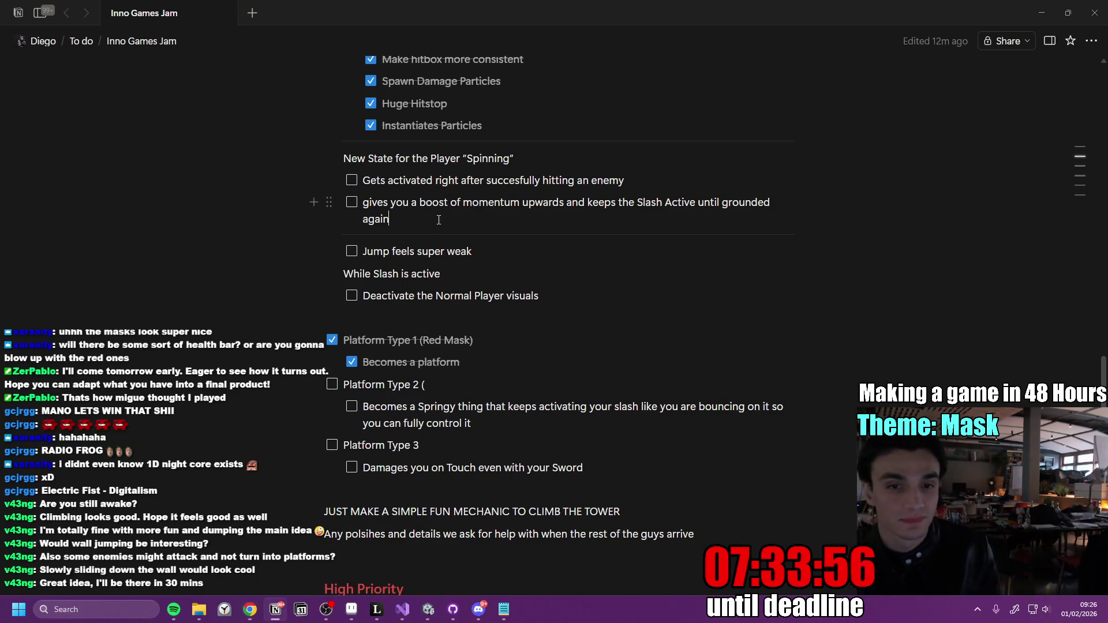
Add a divider and a new to-do checkbox below 'Deactivate the Normal Player visuals'.
{"action": "left_click", "coordinate": [417, 238]}
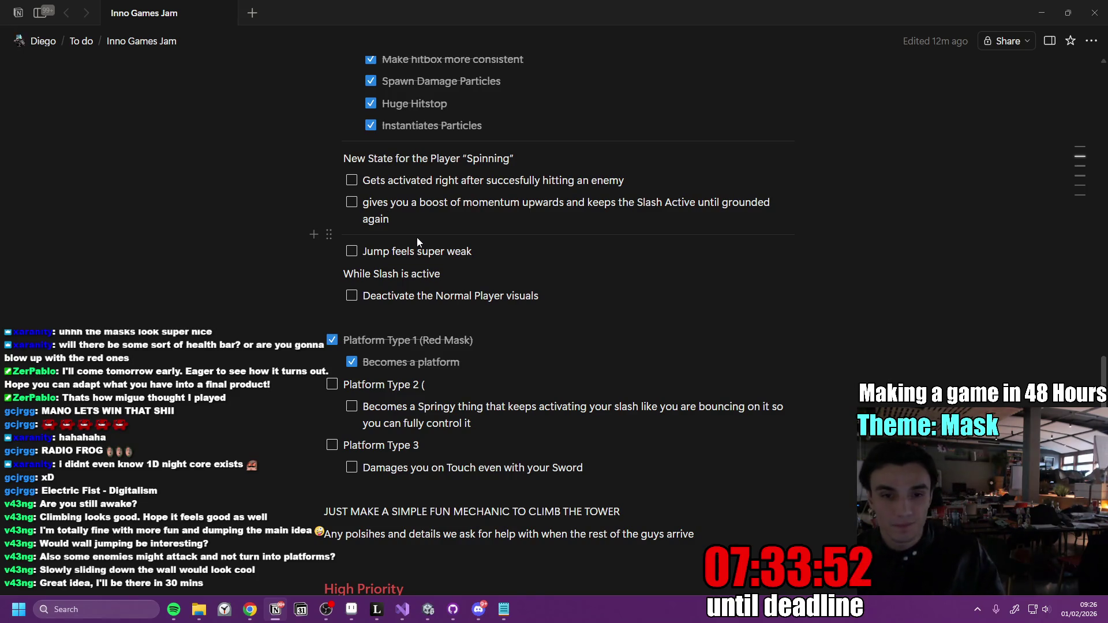
{"action": "left_click", "coordinate": [612, 297]}
{"action": "key", "text": "Return"}
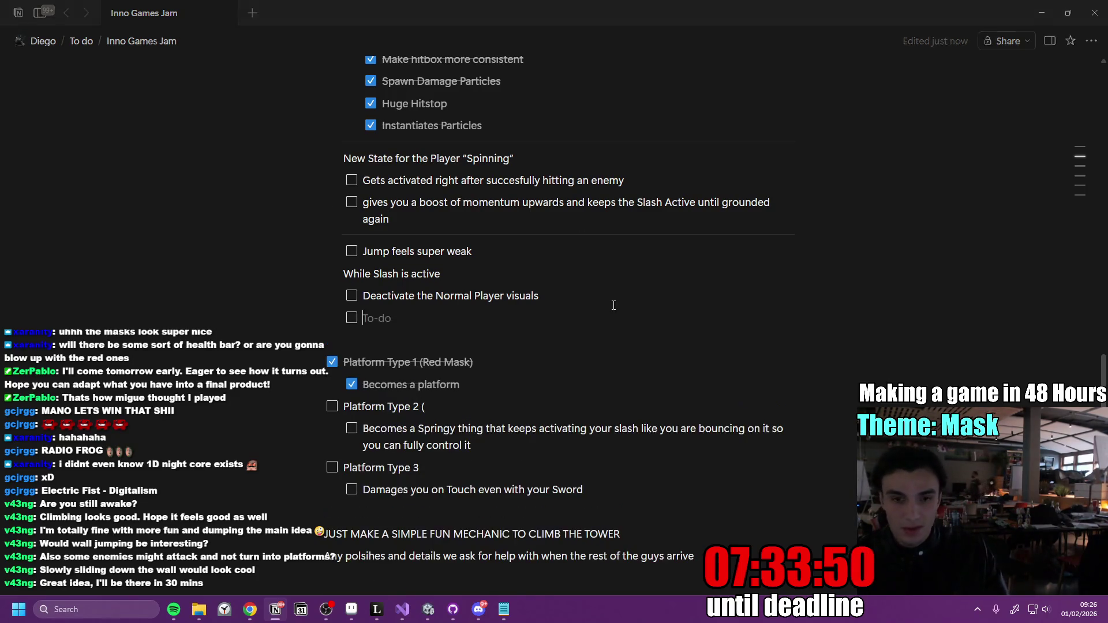
{"action": "type", "text": "---"}
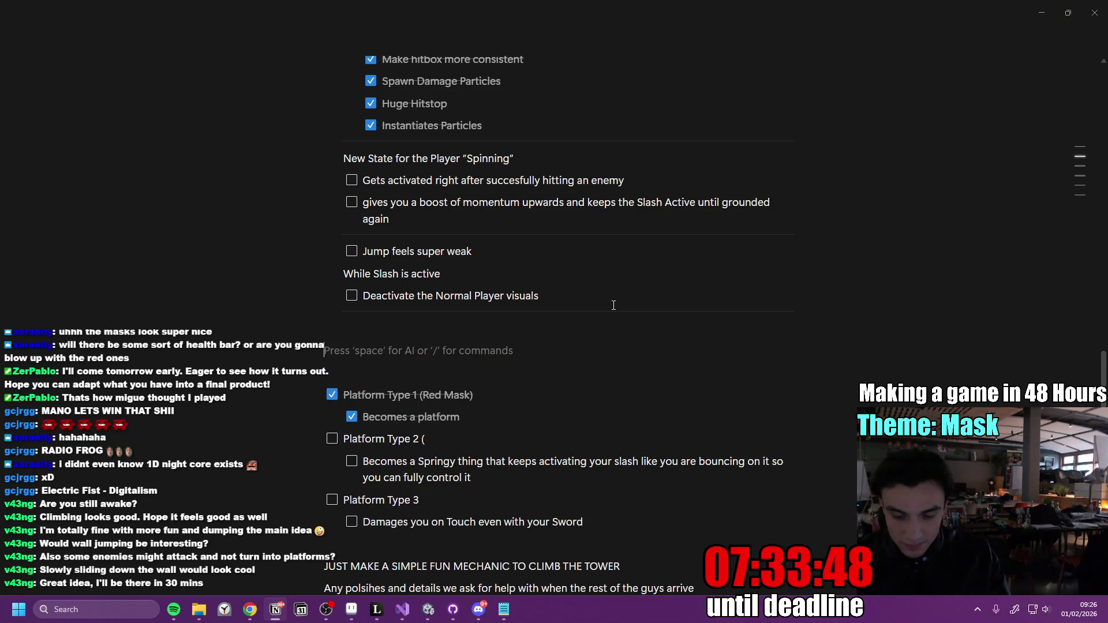
{"action": "type", "text": "/check"}
{"action": "key", "text": "BackSpace"}
{"action": "key", "text": "BackSpace"}
{"action": "key", "text": "BackSpace"}
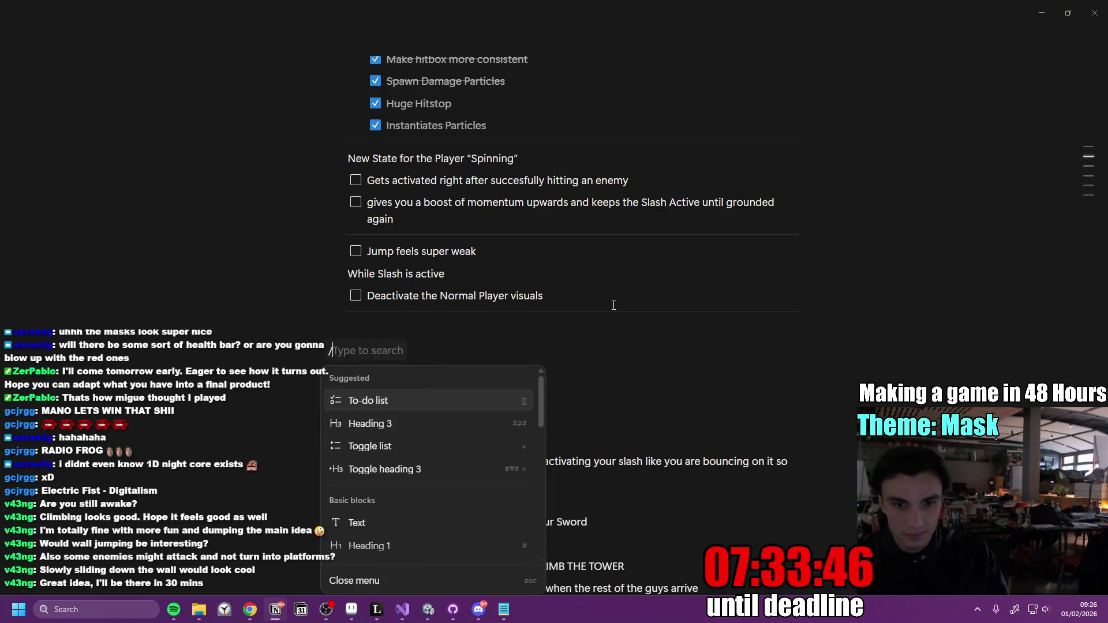
{"action": "key", "text": "BackSpace"}
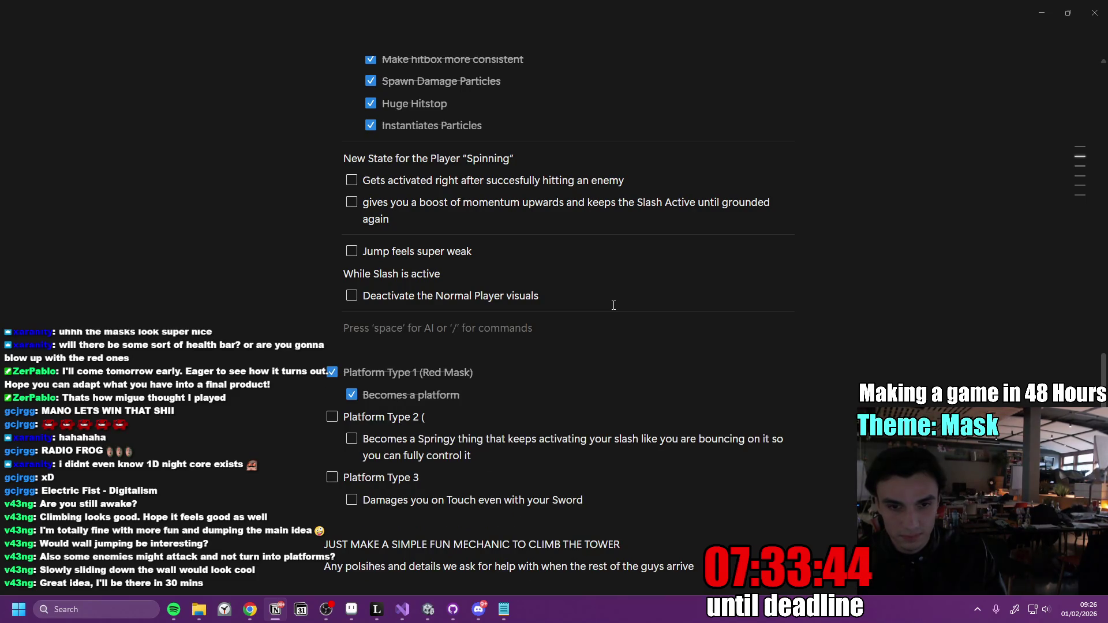
{"action": "type", "text": "/check"}
{"action": "key", "text": "Return"}
Write the bug note: hitting several enemies at once leaves you stuck in the Framestop state; it needs security.
{"action": "type", "text": "Bug: If you"}
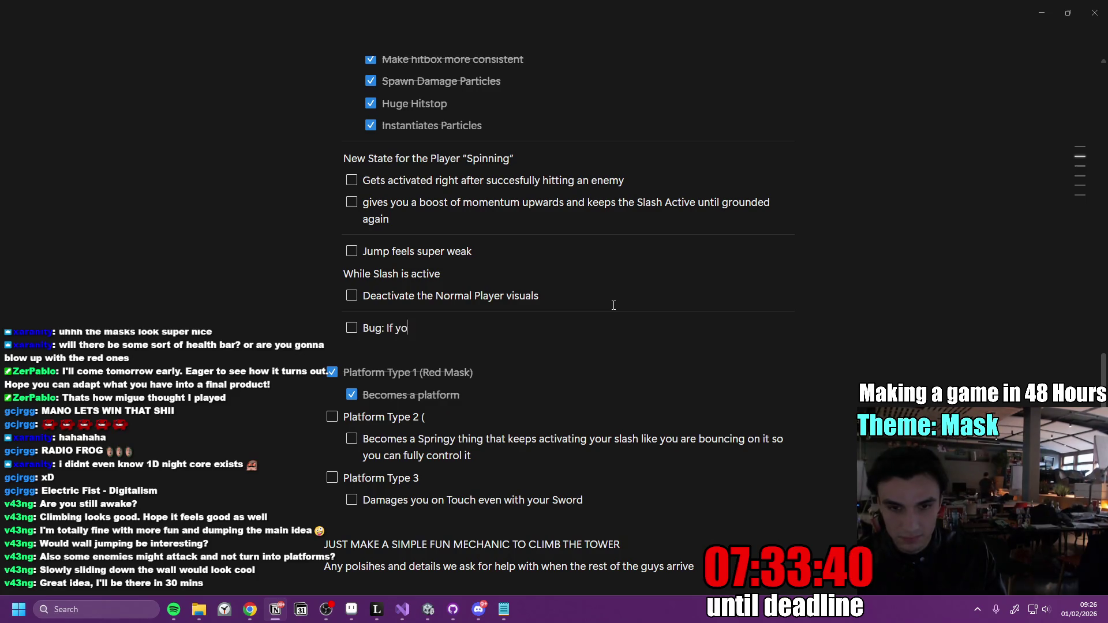
{"action": "type", "text": " hit more than one e"}
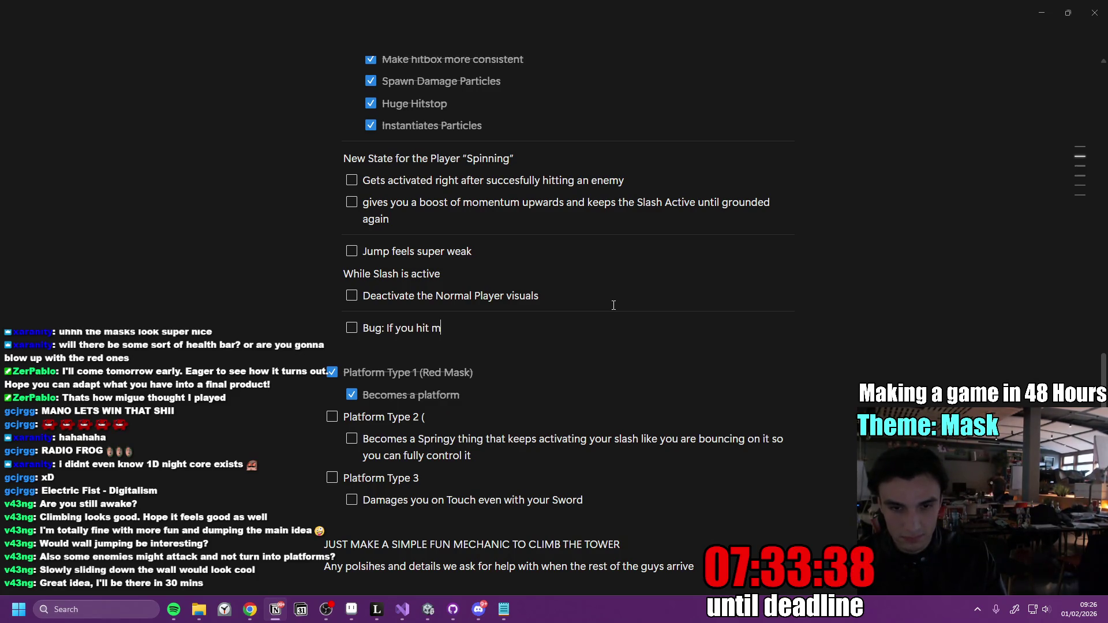
{"action": "type", "text": "nemy"}
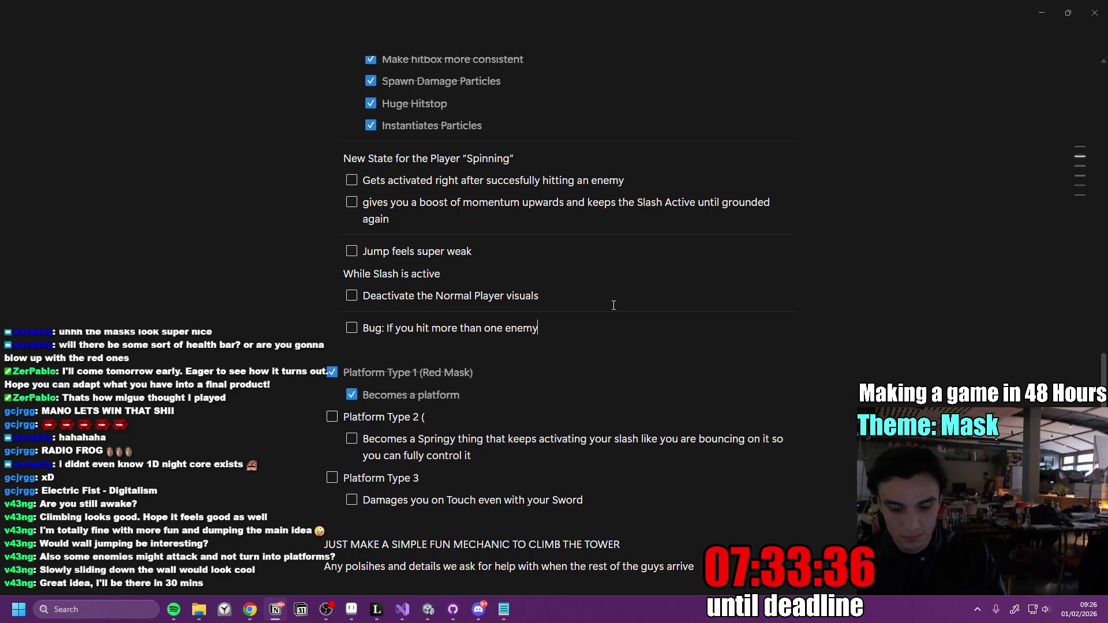
{"action": "type", "text": " at the same time yo"}
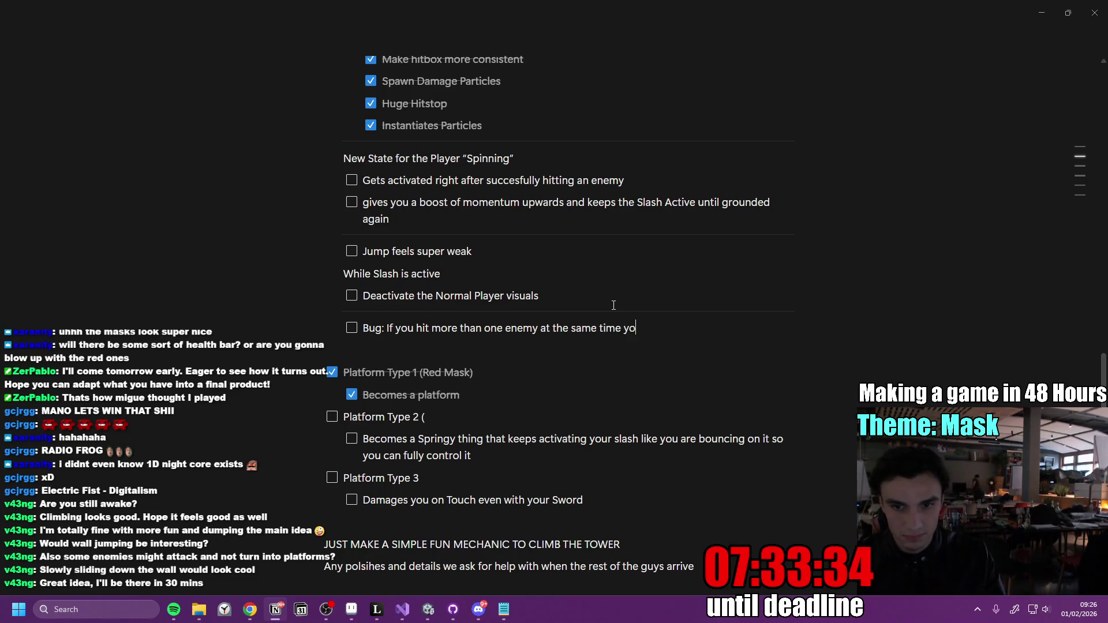
{"action": "type", "text": "u get stuck in trhe"}
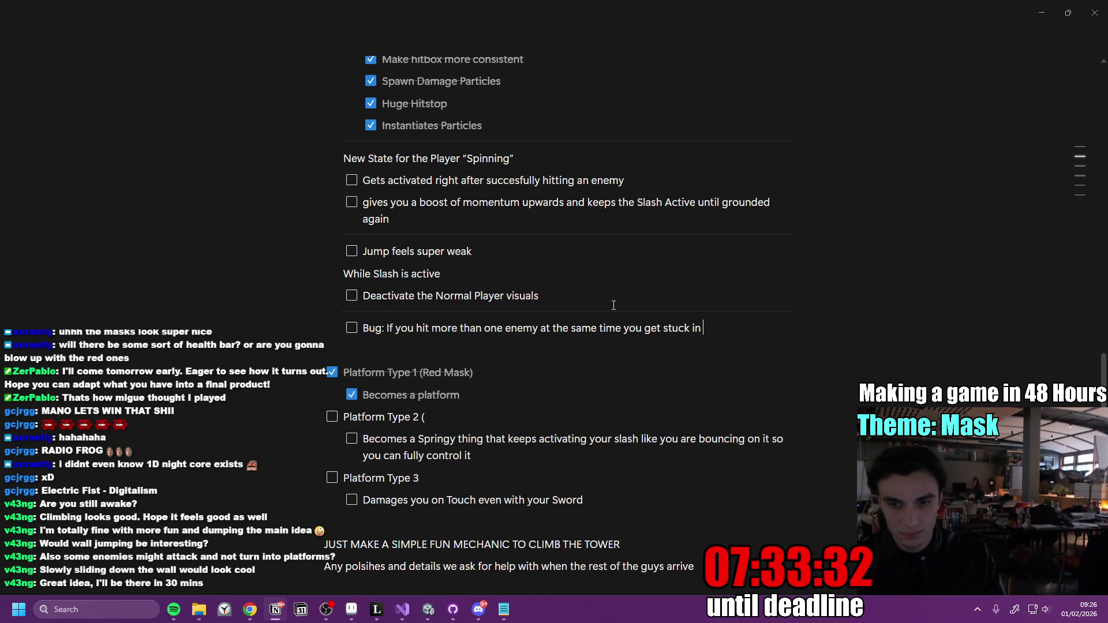
{"action": "key", "text": "BackSpace"}
{"action": "key", "text": "BackSpace"}
{"action": "key", "text": "BackSpace"}
{"action": "type", "text": "he Fr"}
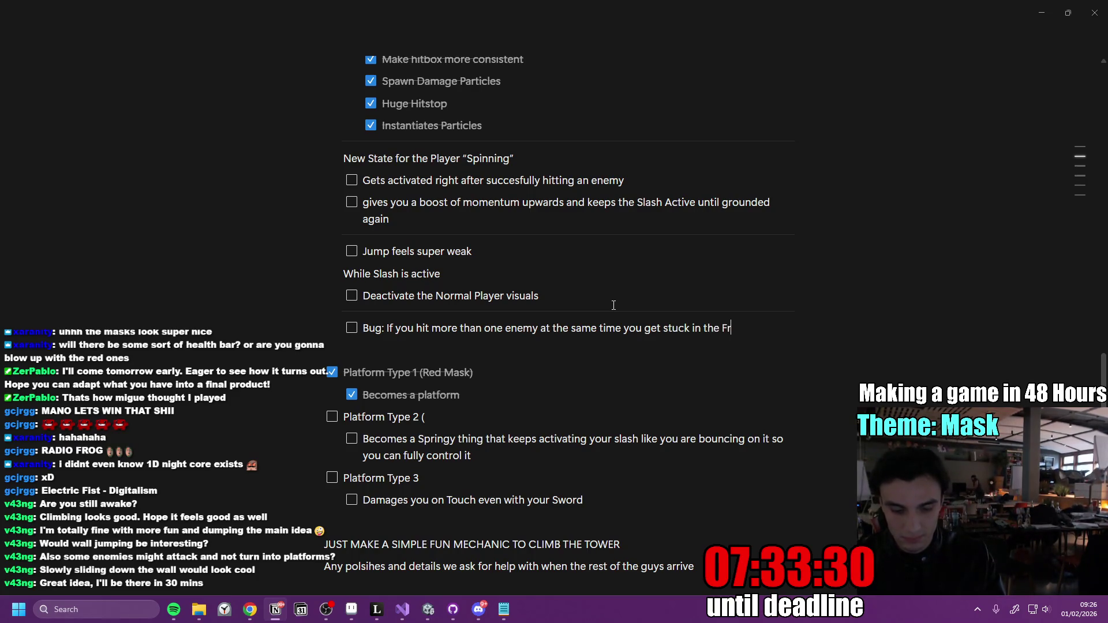
{"action": "type", "text": "amestop state"}
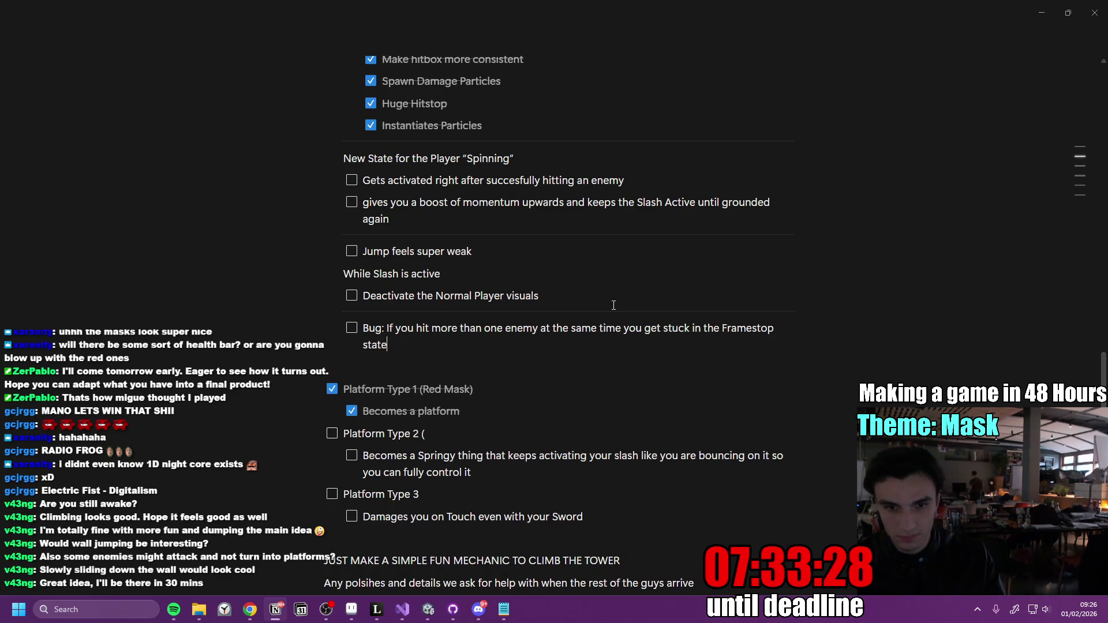
{"action": "type", "text": ". I"}
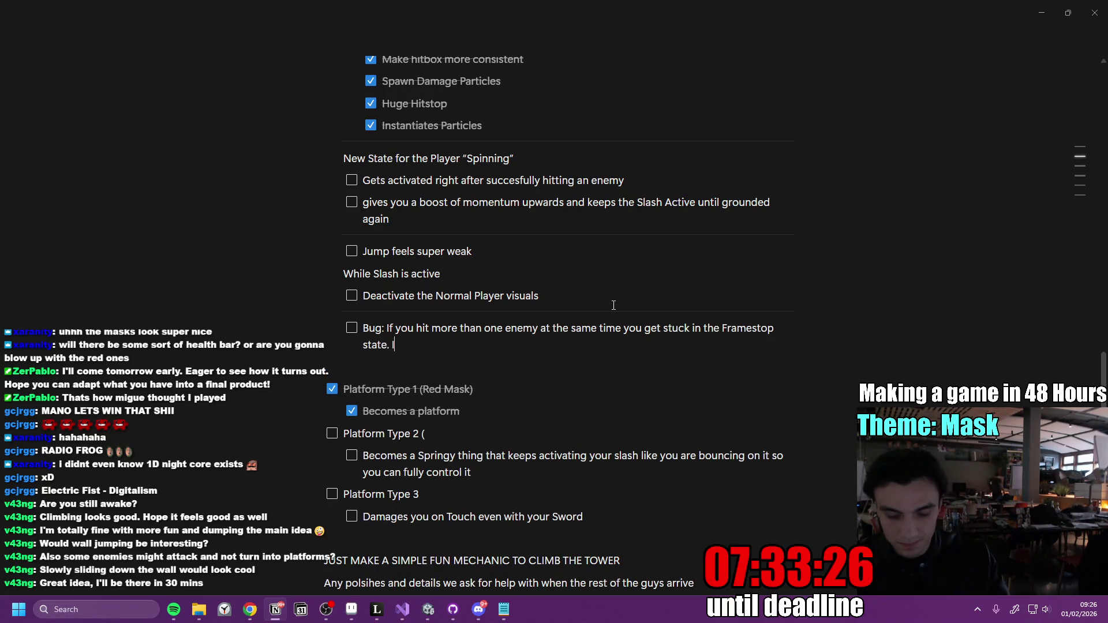
{"action": "type", "text": "t needs sse"}
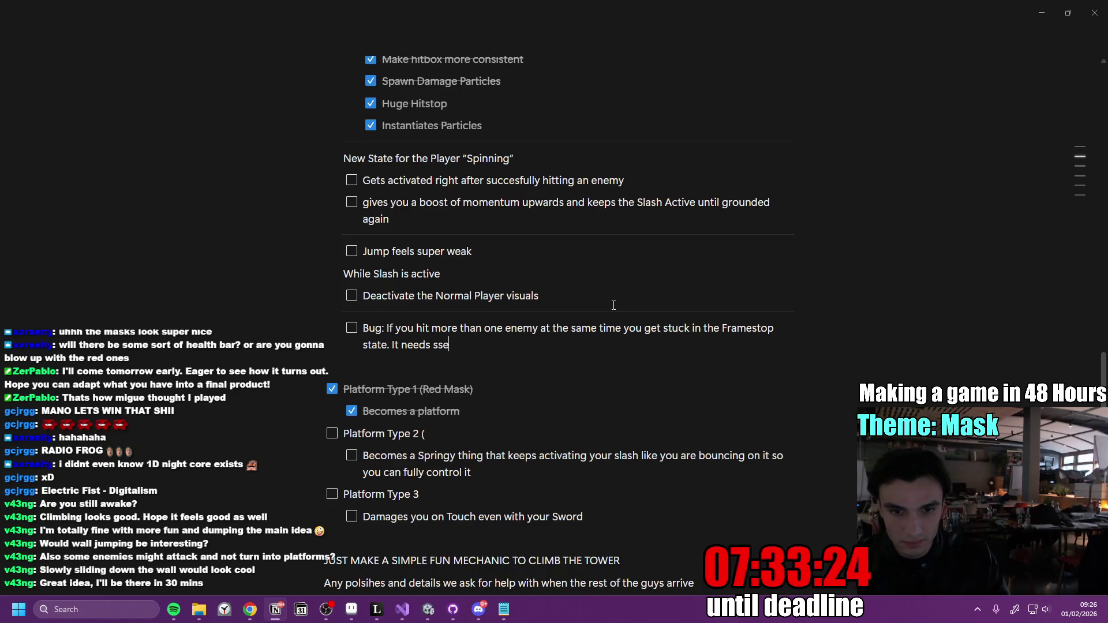
{"action": "key", "text": "BackSpace"}
{"action": "key", "text": "BackSpace"}
{"action": "type", "text": "ecurity"}
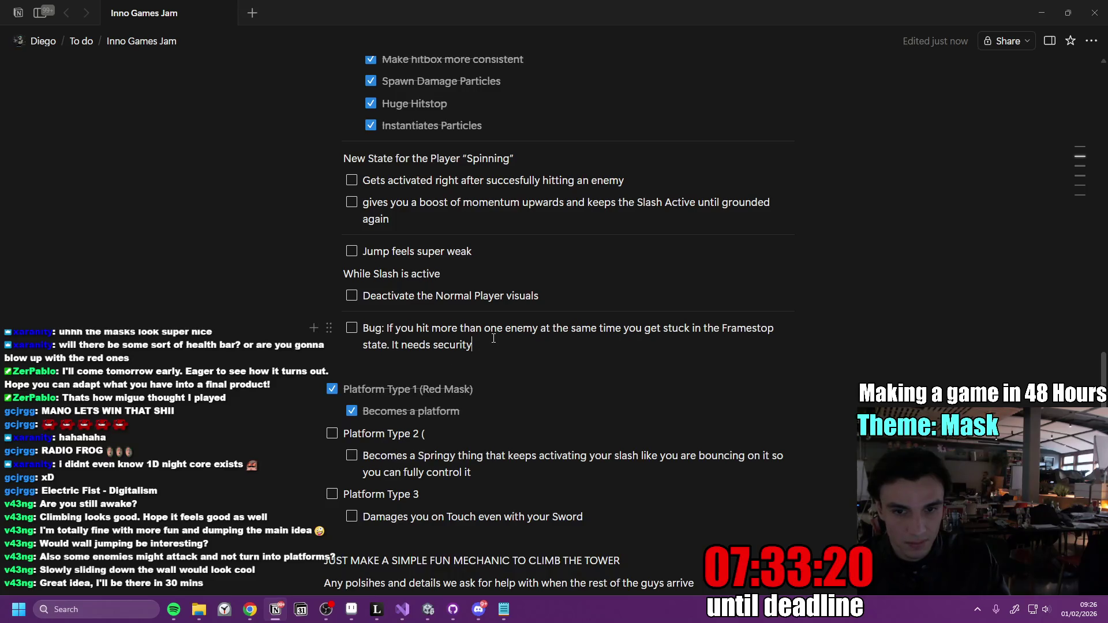
{"action": "left_click_drag", "start_coordinate": [490, 345], "coordinate": [378, 332]}
{"action": "mouse_move", "coordinate": [476, 345]}
{"action": "left_mouse_down"}
{"action": "mouse_move", "coordinate": [346, 331]}
{"action": "mouse_move", "coordinate": [406, 342]}
{"action": "mouse_move", "coordinate": [369, 334]}
{"action": "left_mouse_up"}
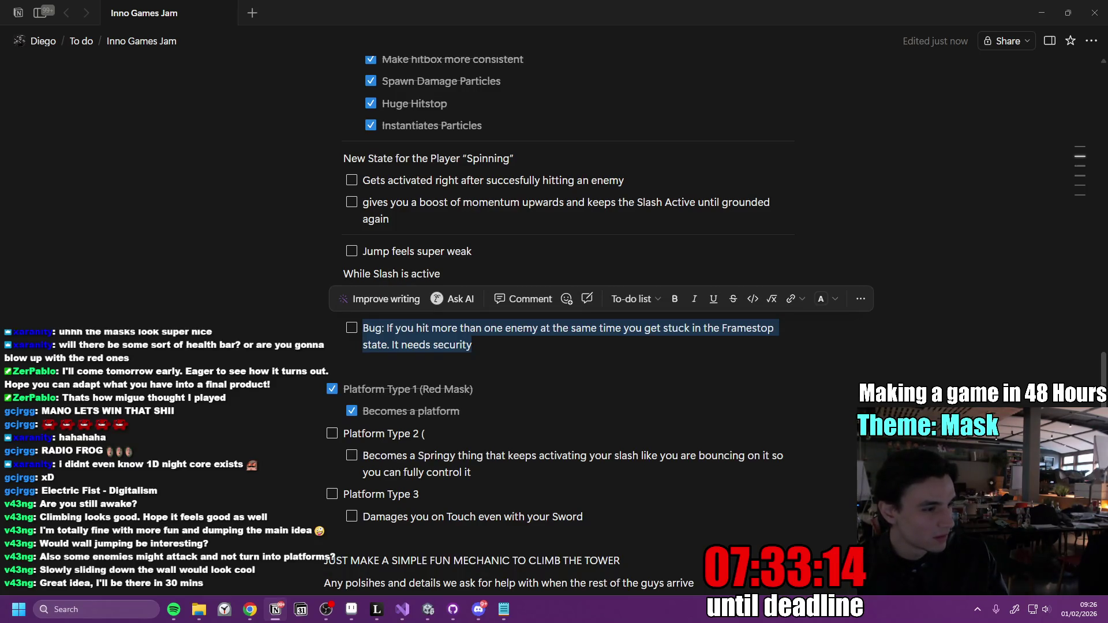
{"action": "key", "text": "alt+Tab"}
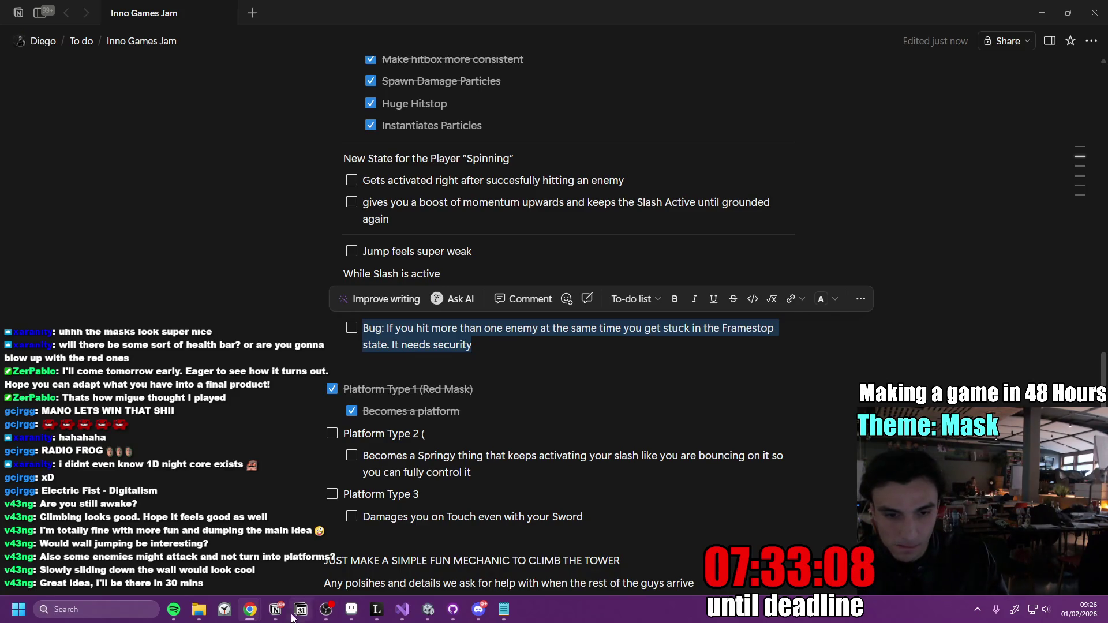
In Visual Studio, select and copy the whole HitStop.cs script.
{"action": "mouse_move", "coordinate": [329, 614]}
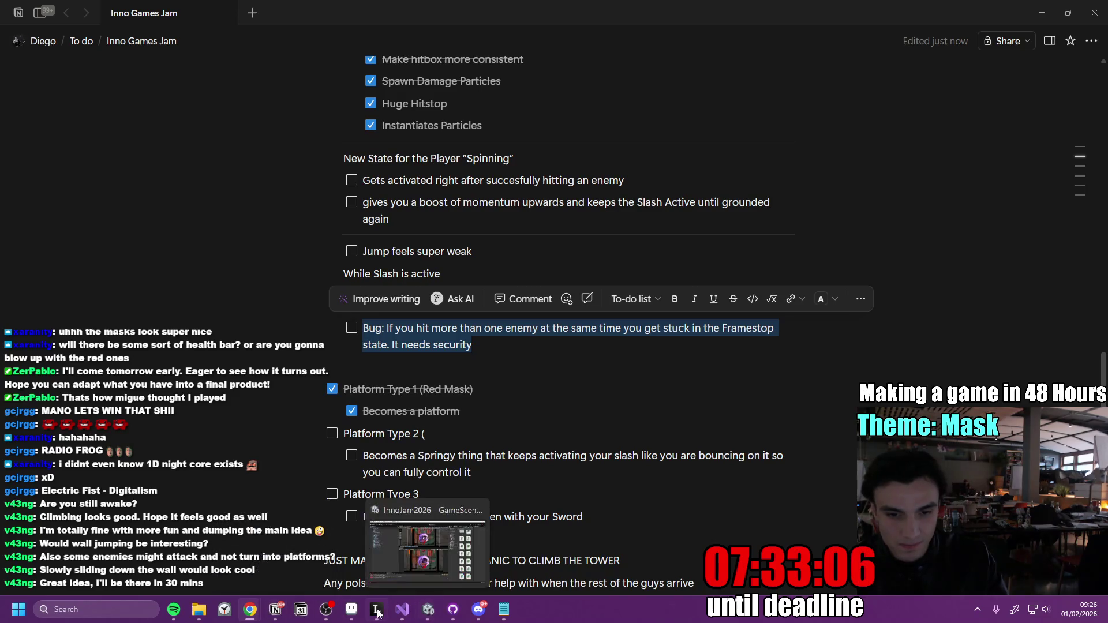
{"action": "left_click", "coordinate": [402, 610]}
{"action": "left_click", "coordinate": [152, 51]}
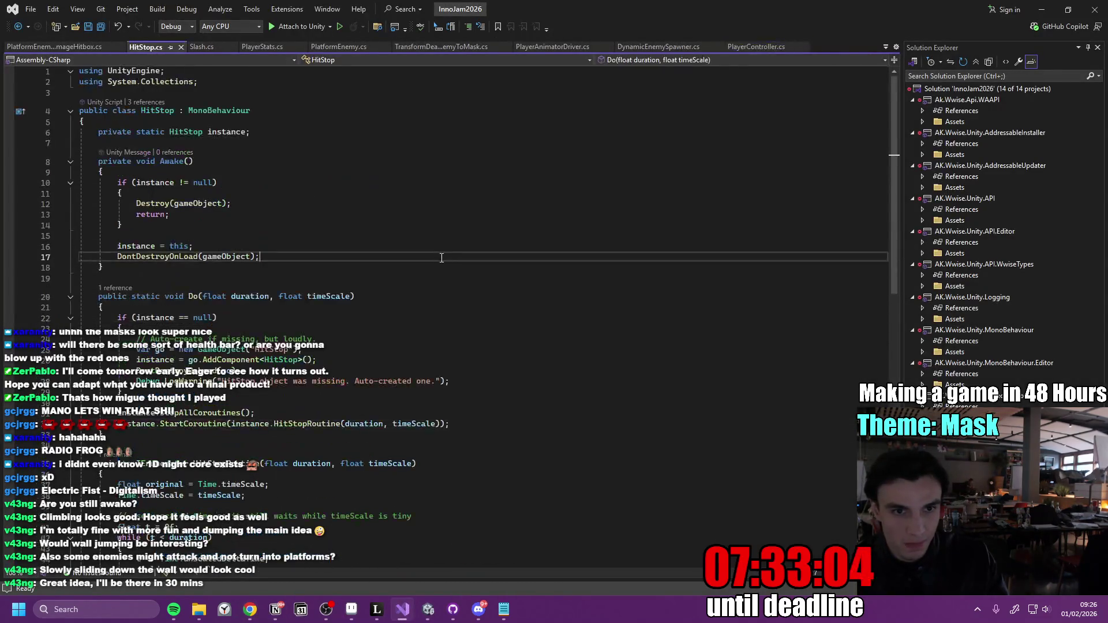
{"action": "key", "text": "ctrl+a"}
{"action": "key", "text": "alt+Tab"}
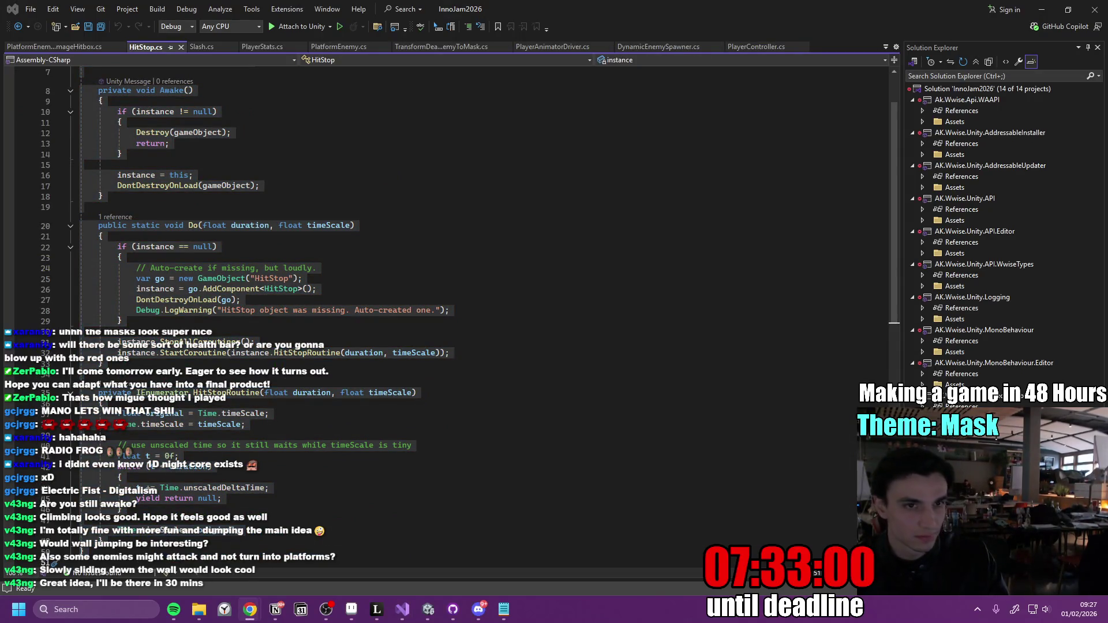
{"action": "key", "text": "alt+Tab"}
{"action": "left_click", "coordinate": [289, 206]}
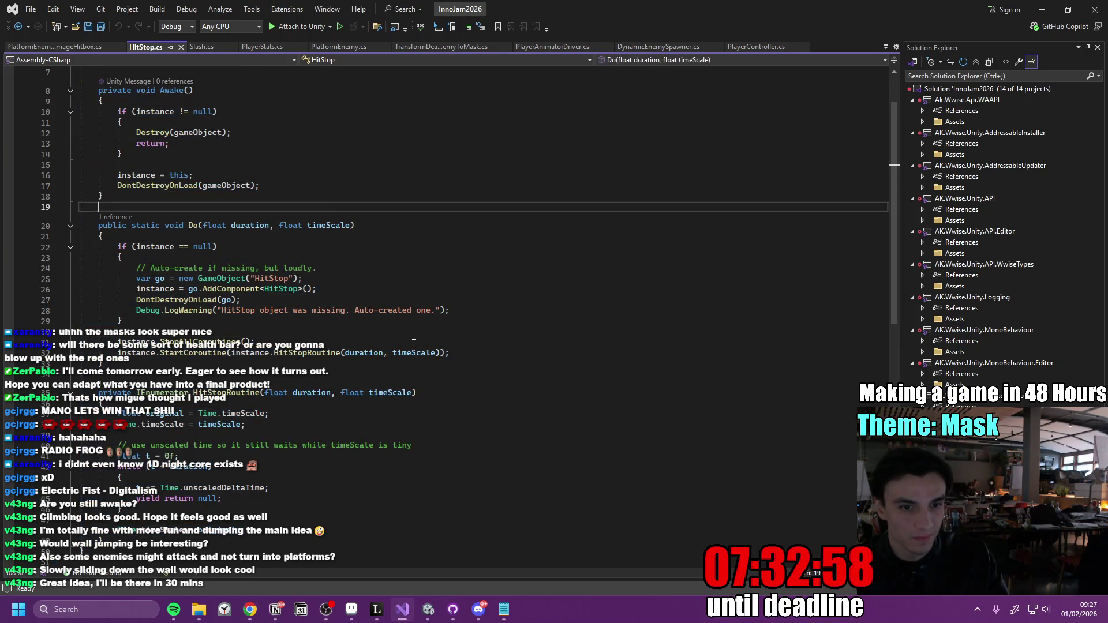
{"action": "scroll", "coordinate": [284, 420], "scroll_direction": "up", "scroll_amount": 2}
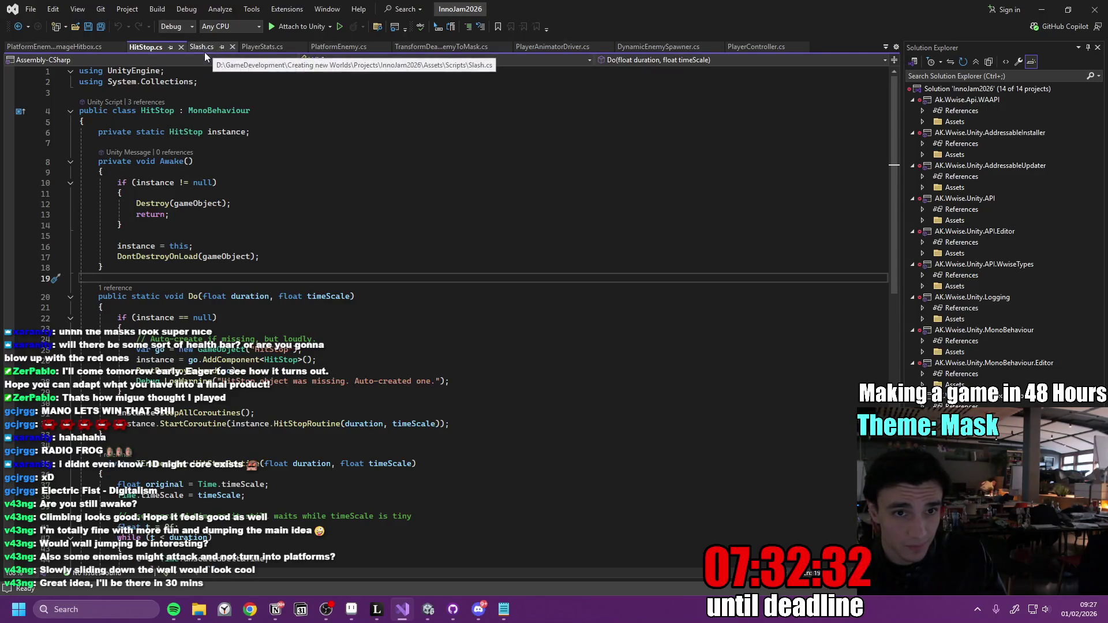
Search PlatformEnemy.cs for hitstop references and copy its entire code.
{"action": "left_click", "coordinate": [338, 47]}
{"action": "left_click", "coordinate": [443, 319]}
{"action": "key", "text": "ctrl+f"}
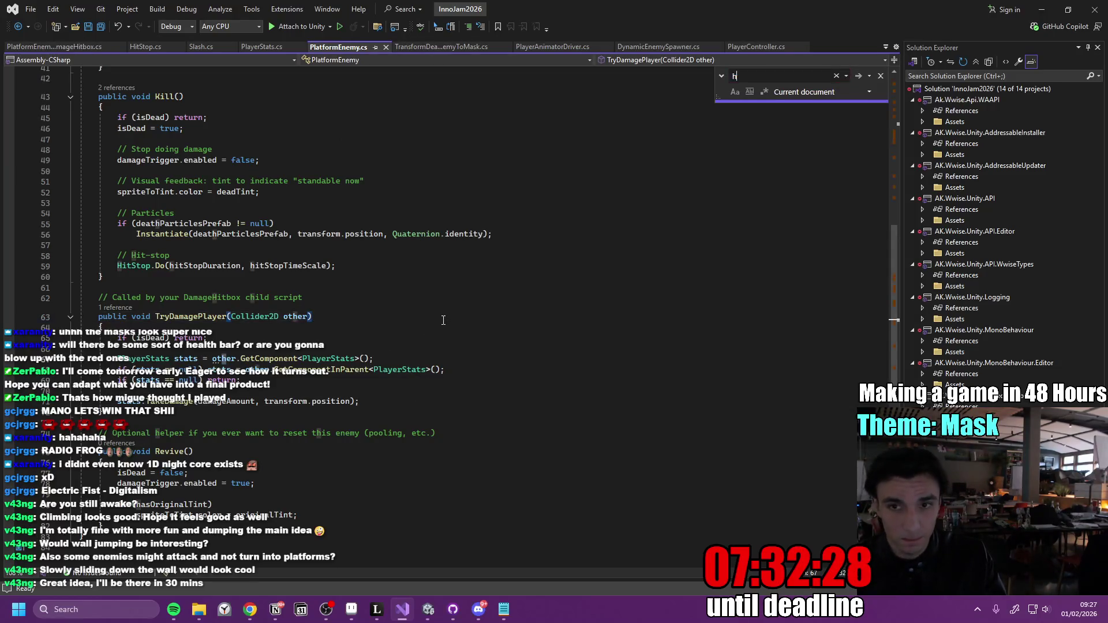
{"action": "type", "text": "hitbo"}
{"action": "key", "text": "BackSpace"}
{"action": "key", "text": "BackSpace"}
{"action": "type", "text": "st"}
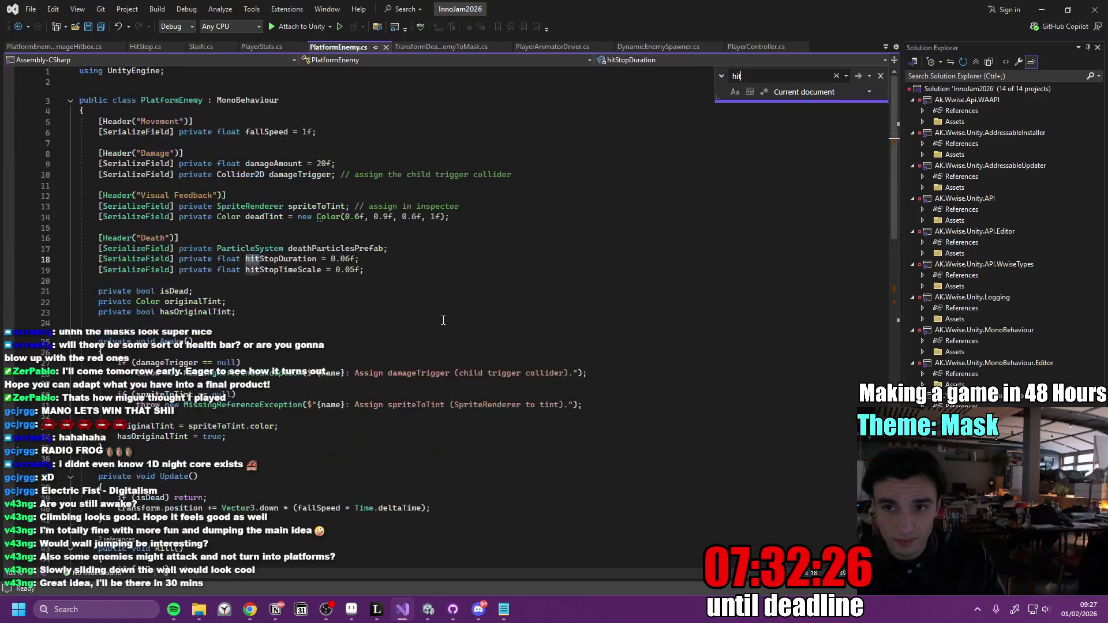
{"action": "left_click", "coordinate": [443, 320]}
{"action": "key", "text": "ctrl+a"}
{"action": "key", "text": "alt+Tab"}
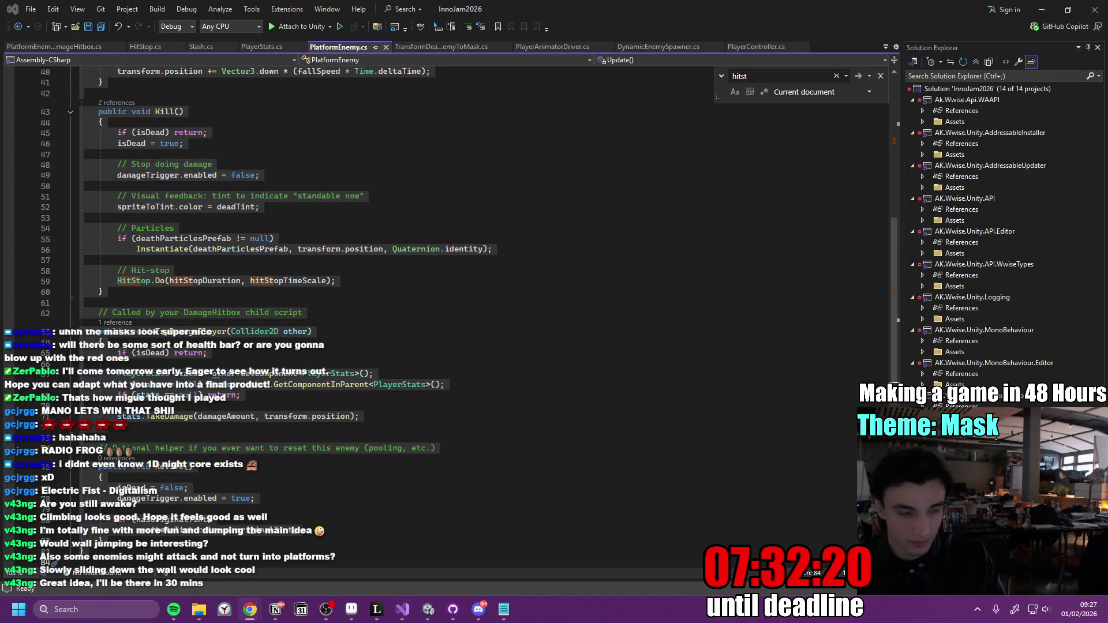
{"action": "key", "text": "alt+Tab"}
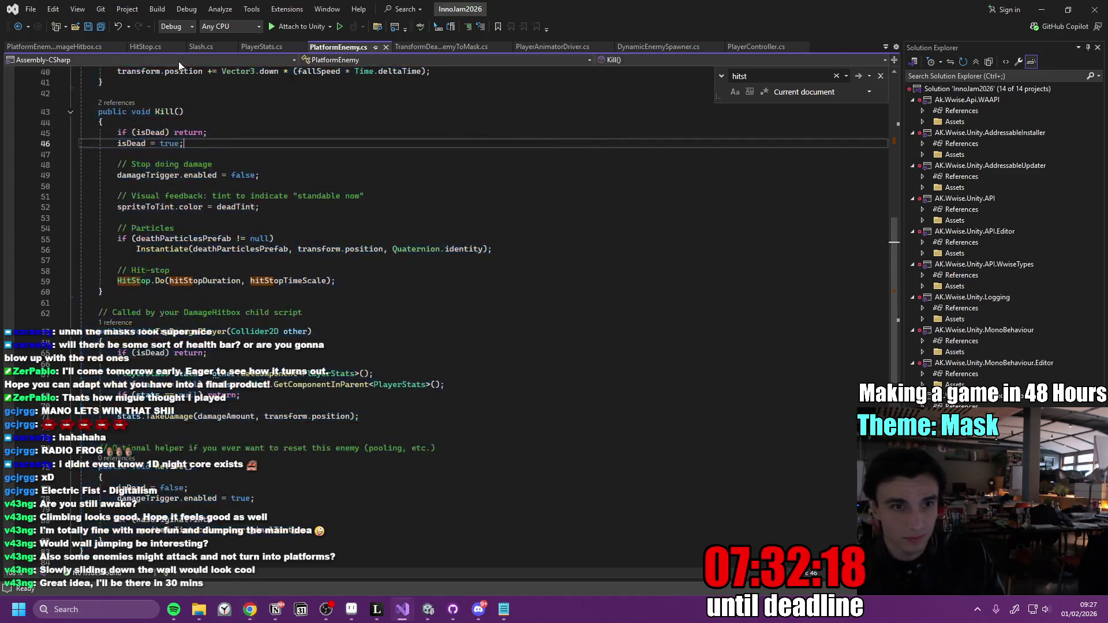
Select and copy all of PlayerStats.cs, then minimize Visual Studio.
{"action": "left_click", "coordinate": [263, 46]}
{"action": "left_click", "coordinate": [391, 203]}
{"action": "key", "text": "ctrl+a"}
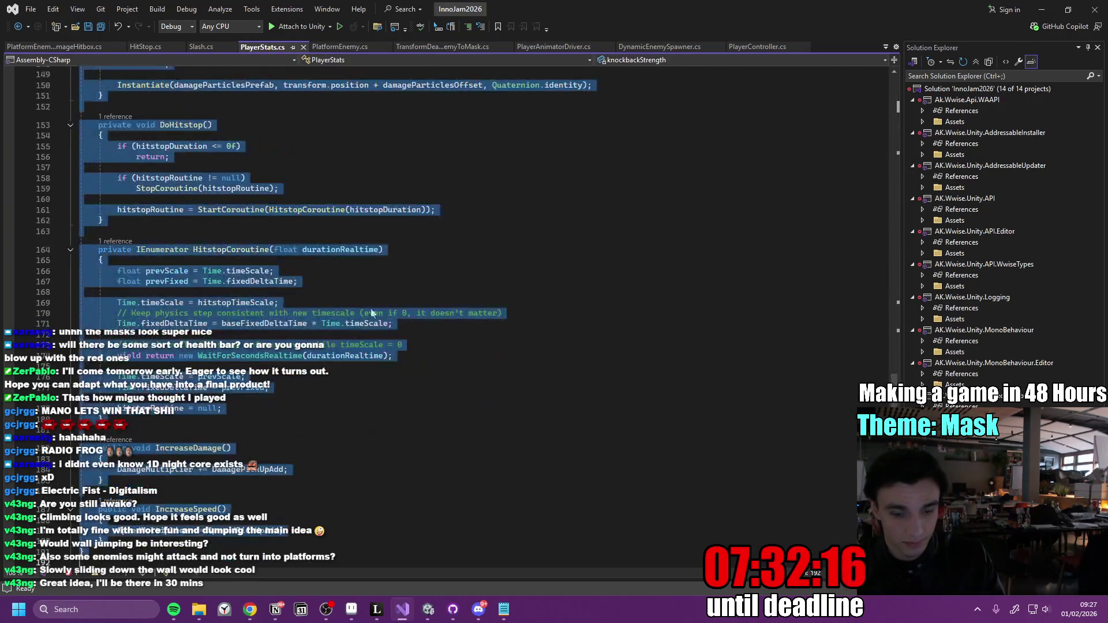
{"action": "key", "text": "alt+Tab"}
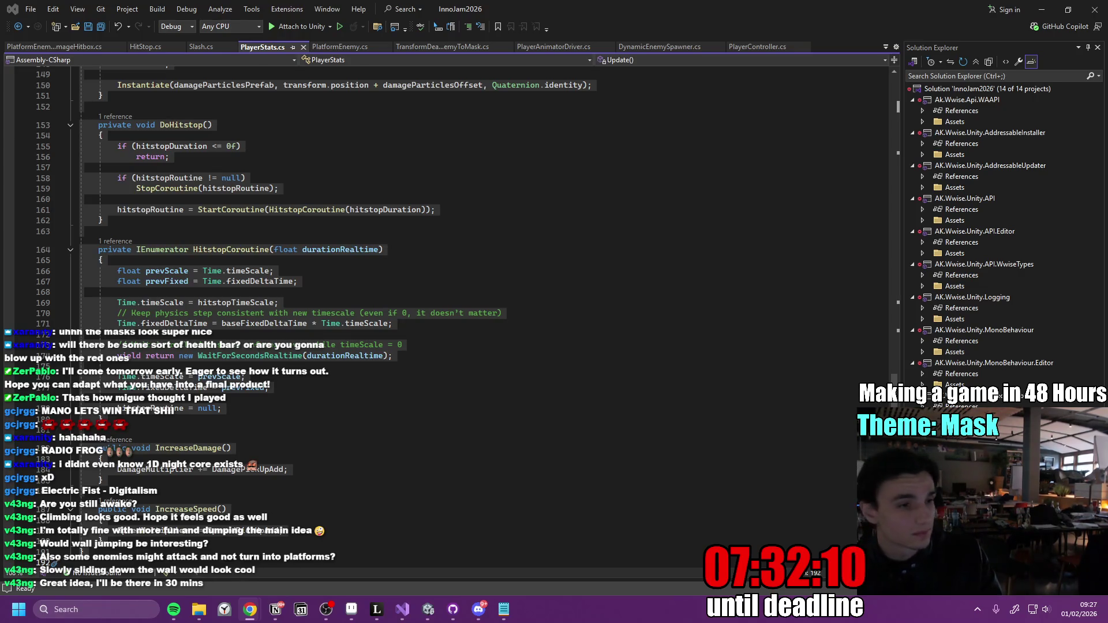
{"action": "left_click", "coordinate": [1041, 10]}
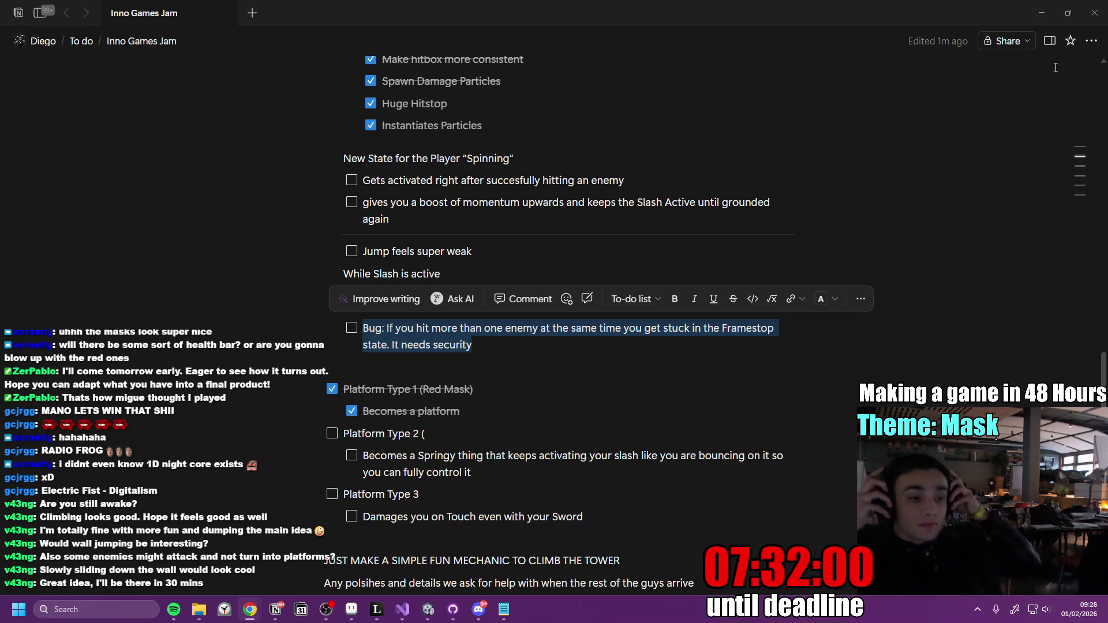
Scroll the Notion jam page to review the Framestop bug, then bring up GitHub Desktop.
{"action": "scroll", "coordinate": [1056, 68], "scroll_direction": "up", "scroll_amount": 1}
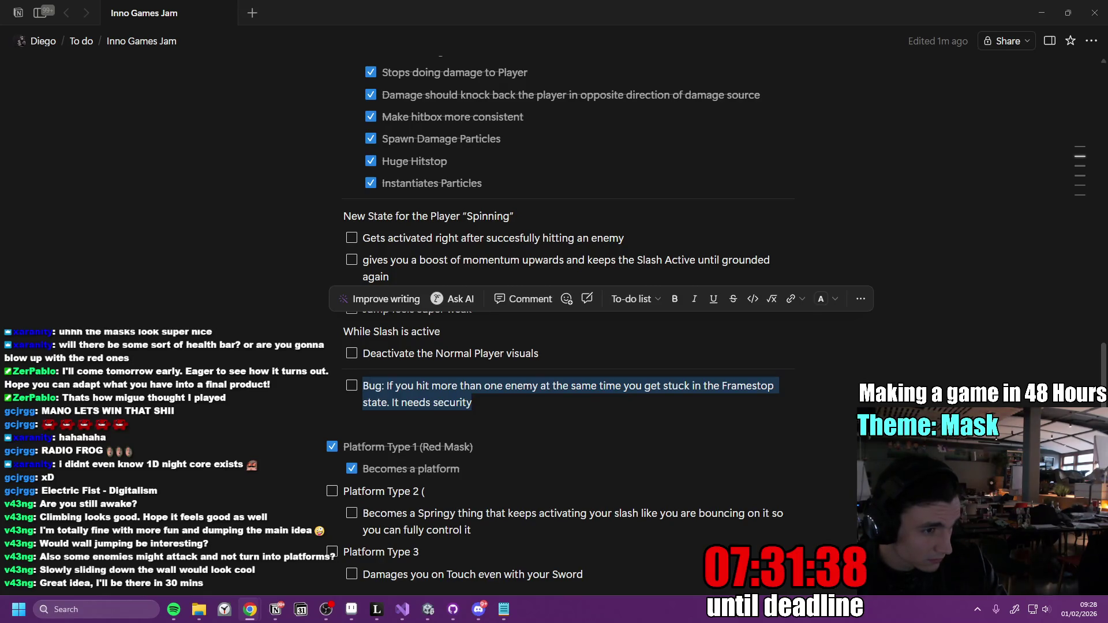
{"action": "left_click", "coordinate": [453, 611]}
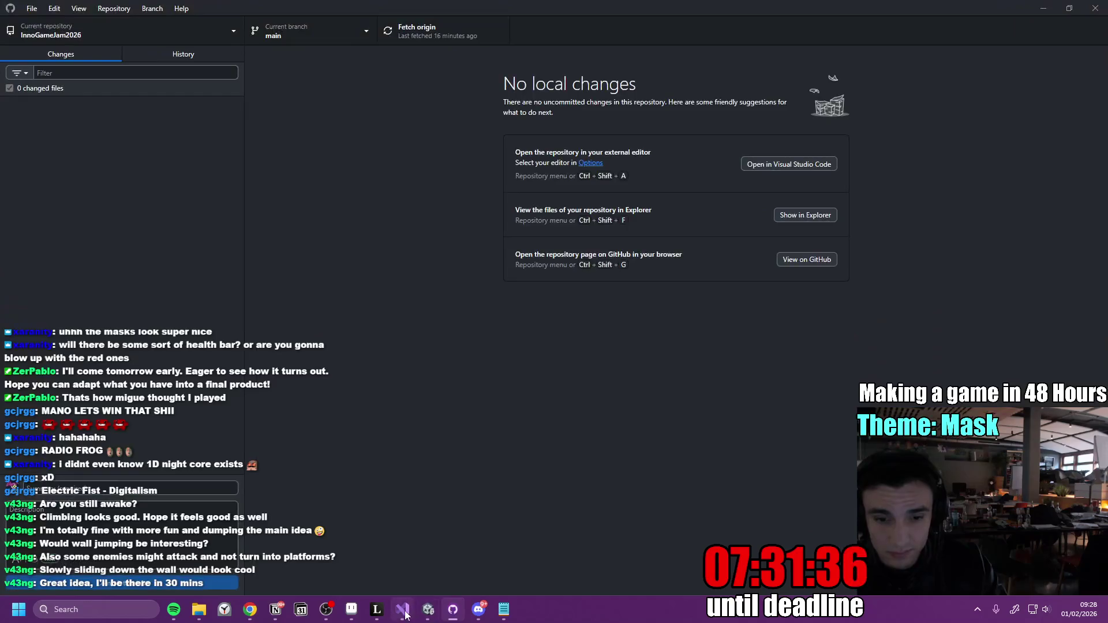
Replace the contents of HitStop.cs with the new pasted code and save it.
{"action": "left_click", "coordinate": [402, 610]}
{"action": "key", "text": "ctrl+a"}
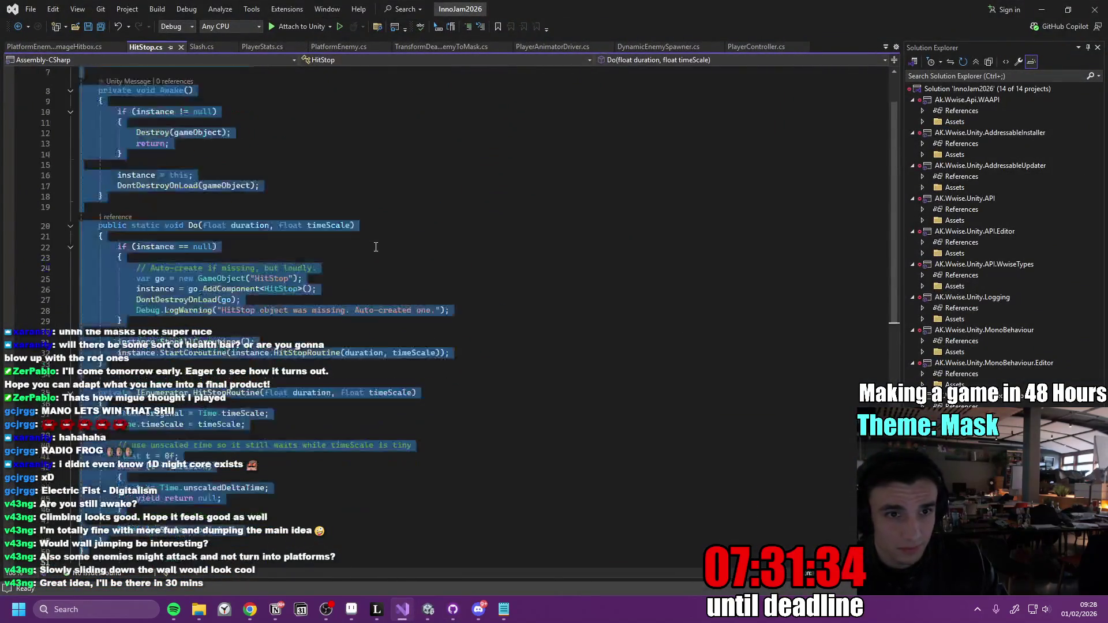
{"action": "key", "text": "ctrl+v"}
{"action": "left_click", "coordinate": [524, 213]}
{"action": "key", "text": "ctrl+s"}
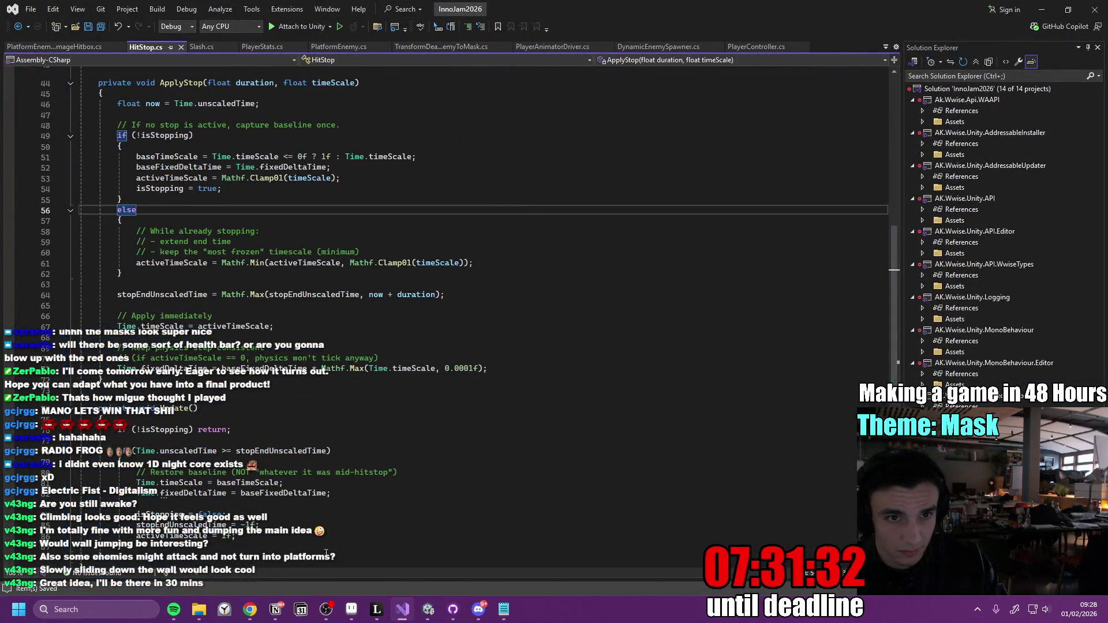
Delete the Hitstop header and its settings fields from PlayerStats.cs.
{"action": "left_click", "coordinate": [427, 610]}
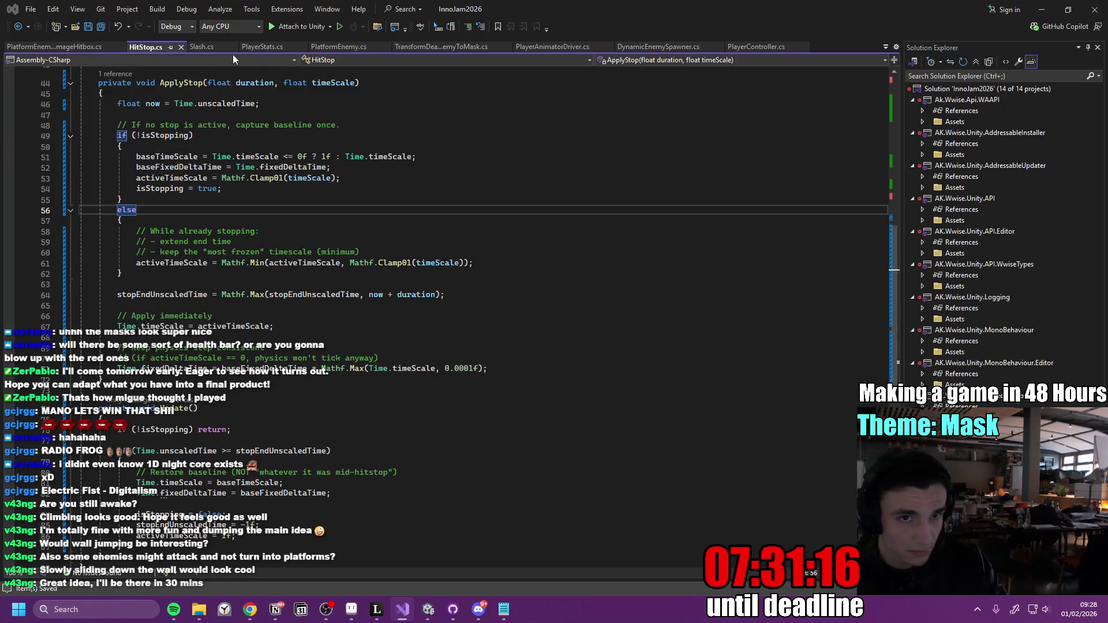
{"action": "left_click", "coordinate": [267, 48]}
{"action": "scroll", "coordinate": [329, 375], "scroll_direction": "up", "scroll_amount": 6}
{"action": "scroll", "coordinate": [330, 375], "scroll_direction": "up", "scroll_amount": 20}
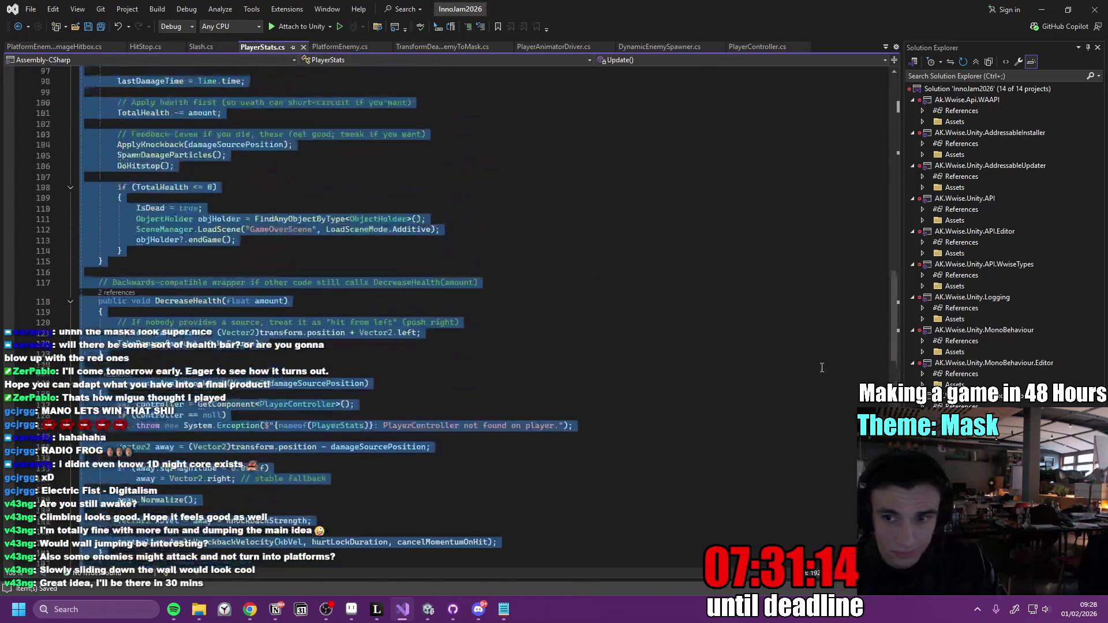
{"action": "scroll", "coordinate": [525, 232], "scroll_direction": "up", "scroll_amount": 20}
{"action": "left_click", "coordinate": [525, 232]}
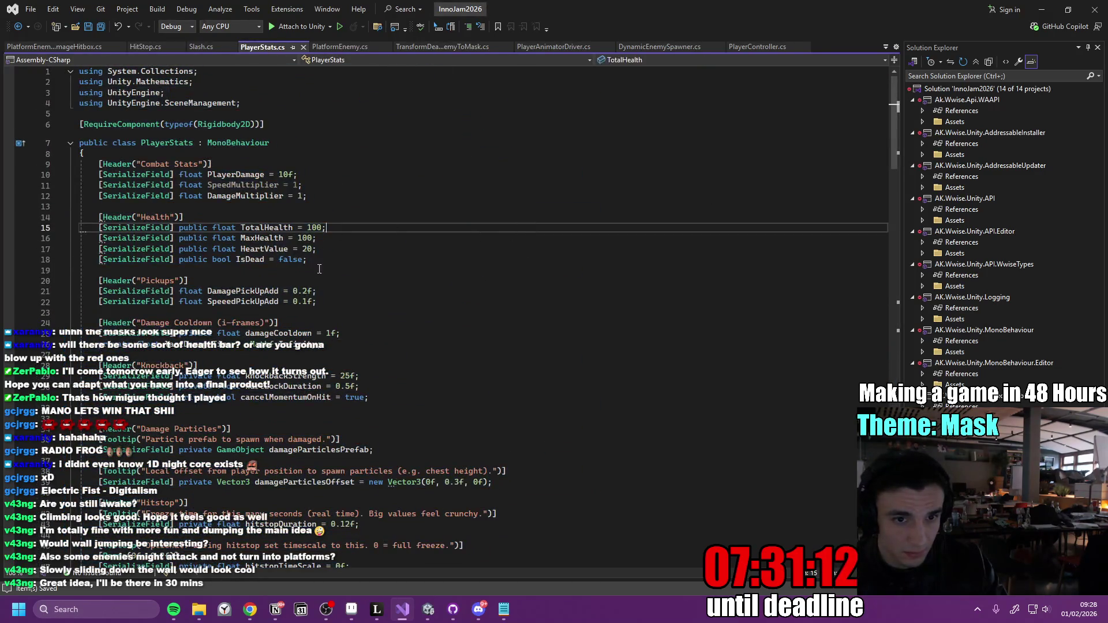
{"action": "scroll", "coordinate": [335, 280], "scroll_direction": "down", "scroll_amount": 2}
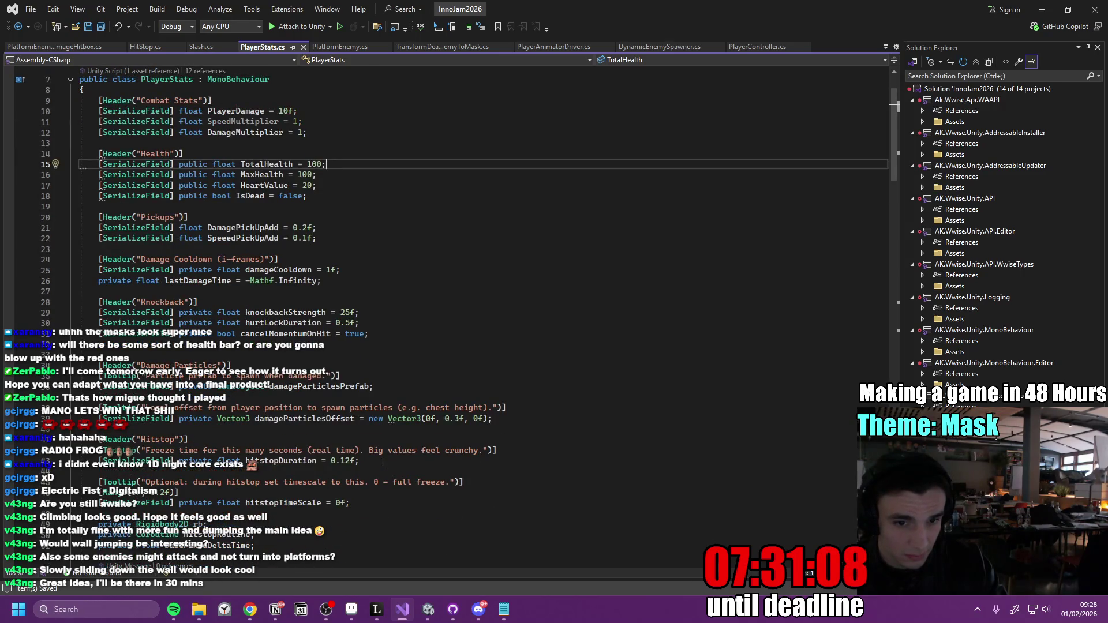
{"action": "mouse_move", "coordinate": [381, 503]}
{"action": "left_mouse_down"}
{"action": "mouse_move", "coordinate": [260, 482]}
{"action": "mouse_move", "coordinate": [176, 443]}
{"action": "left_mouse_up"}
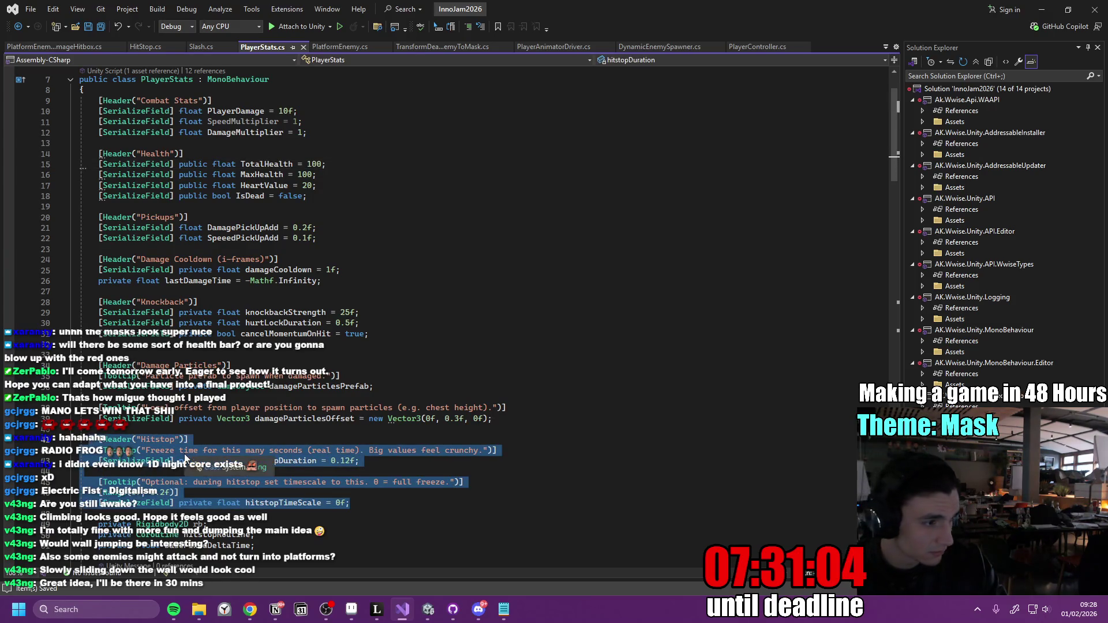
{"action": "key", "text": "Delete"}
{"action": "key", "text": "BackSpace"}
{"action": "key", "text": "Up"}
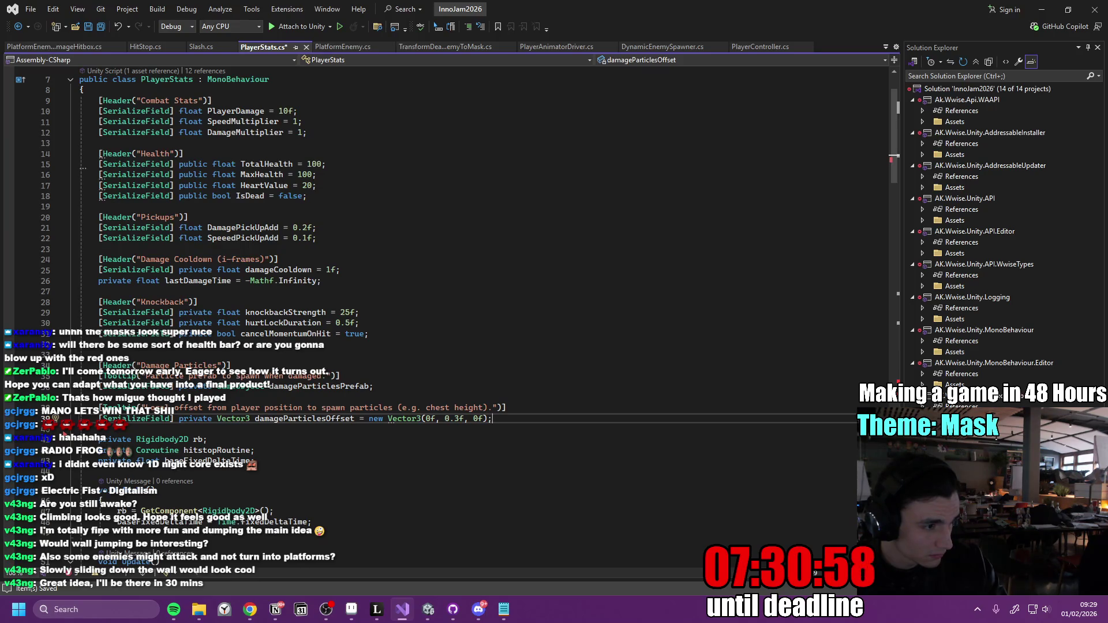
Find DoHitstop and replace its coroutine start/stop code with the HitStop.Do call.
{"action": "left_click", "coordinate": [488, 342]}
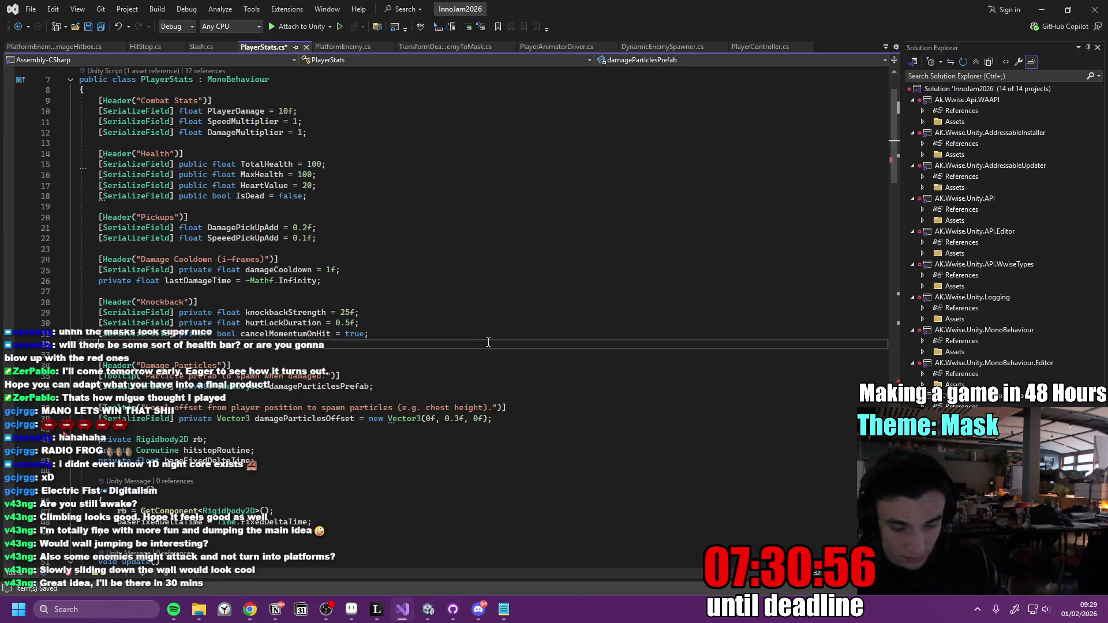
{"action": "key", "text": "ctrl+f"}
{"action": "type", "text": "DoHit"}
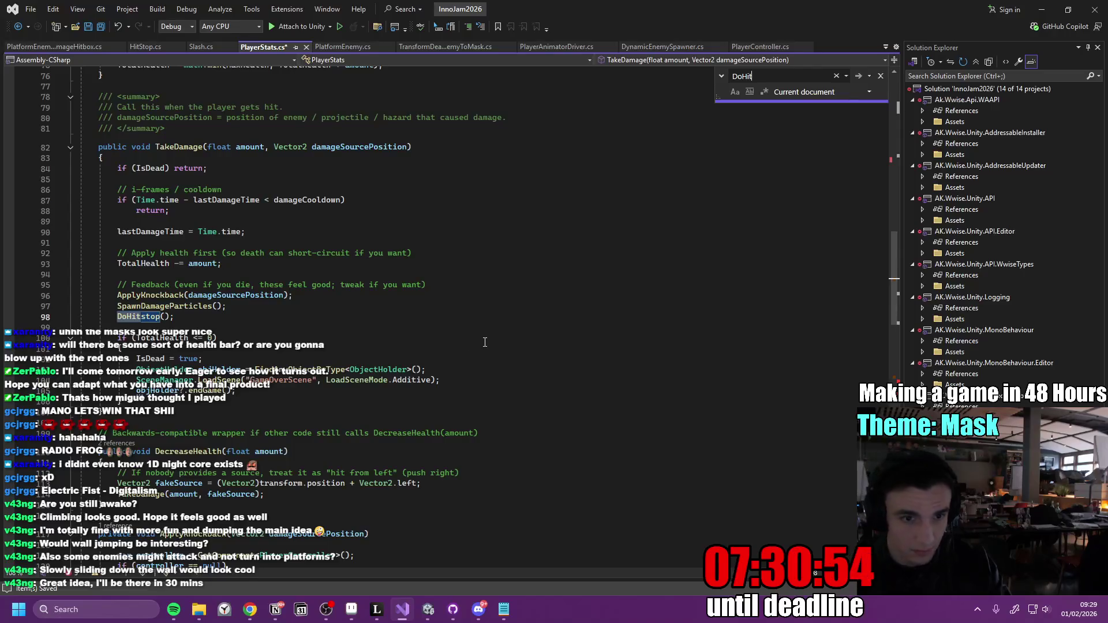
{"action": "left_click", "coordinate": [137, 318]}
{"action": "key", "text": "F12"}
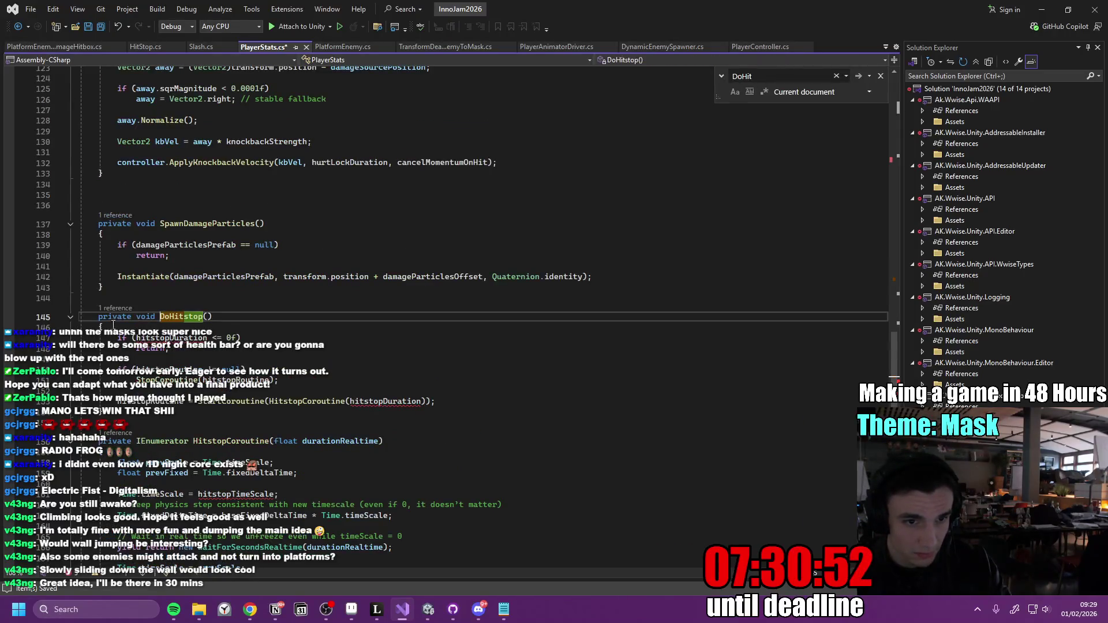
{"action": "left_click_drag", "start_coordinate": [117, 370], "coordinate": [436, 401]}
{"action": "key", "text": "ctrl+v"}
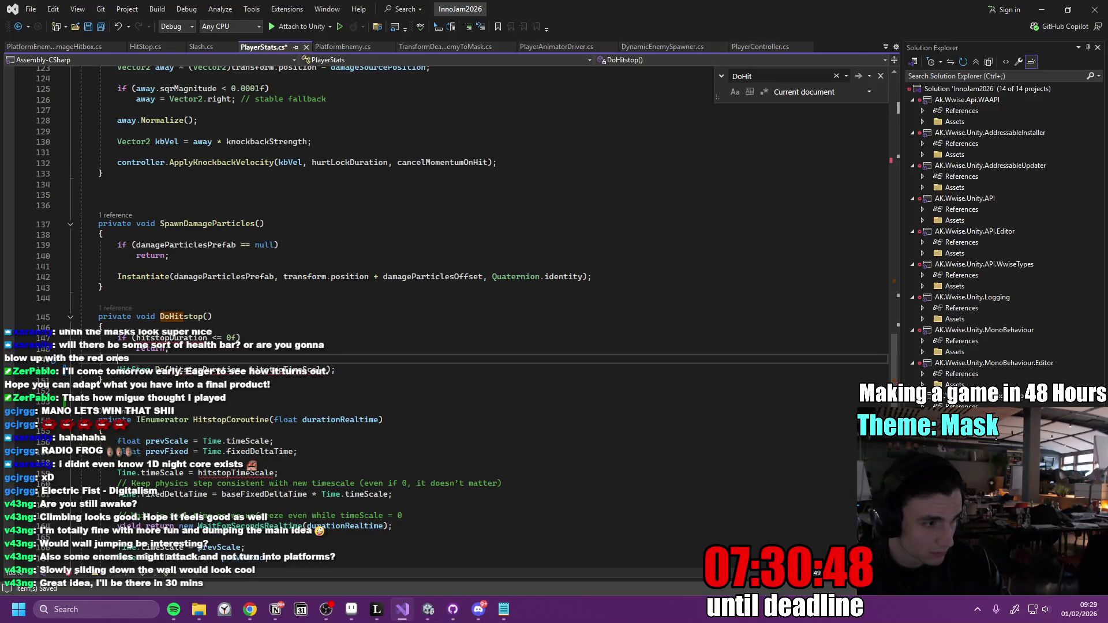
{"action": "mouse_move", "coordinate": [341, 370]}
{"action": "left_mouse_down"}
{"action": "mouse_move", "coordinate": [144, 349]}
{"action": "mouse_move", "coordinate": [95, 316]}
{"action": "left_mouse_up"}
{"action": "key", "text": "End"}
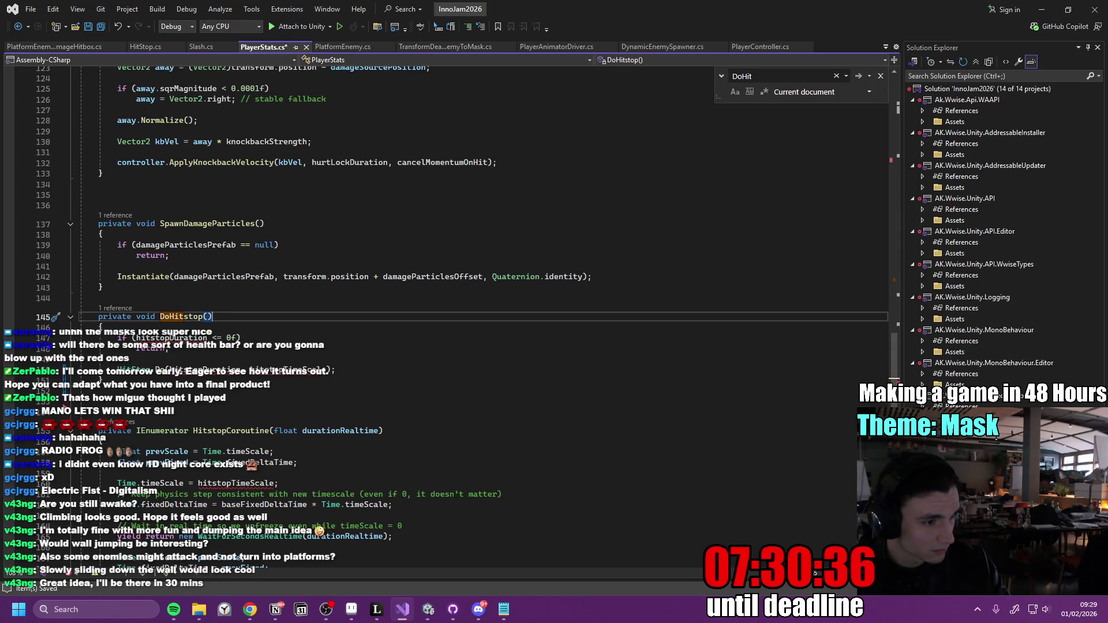
Comment out the baseFixedDeltaTime line in Awake and review DoHitstop's HitStop.Do call.
{"action": "scroll", "coordinate": [308, 418], "scroll_direction": "up", "scroll_amount": 20}
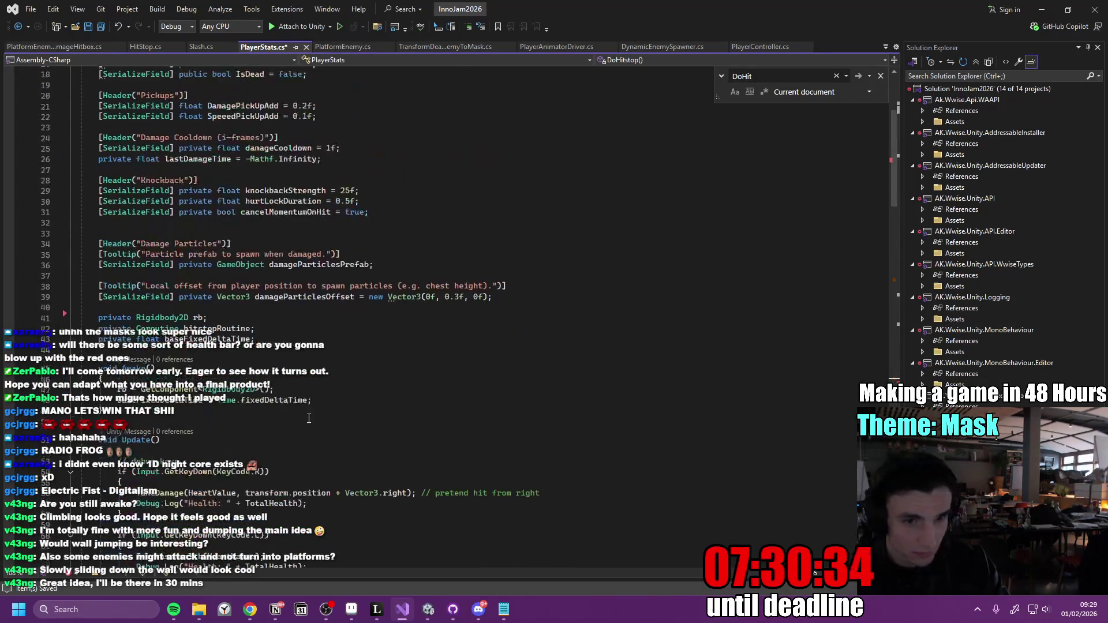
{"action": "scroll", "coordinate": [252, 421], "scroll_direction": "down", "scroll_amount": 7}
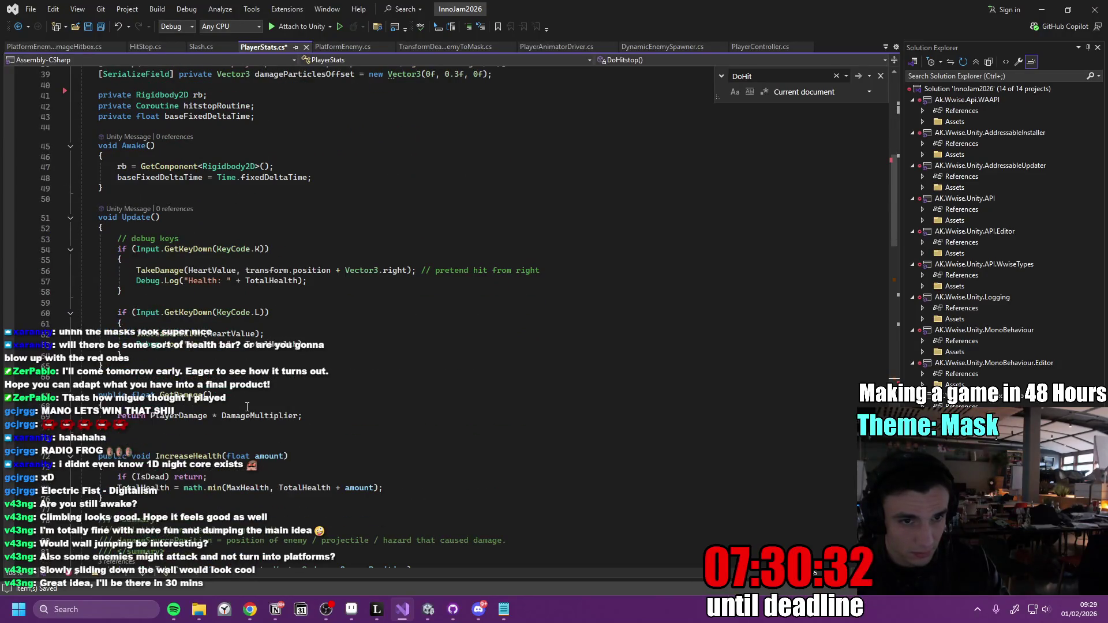
{"action": "left_click", "coordinate": [113, 178]}
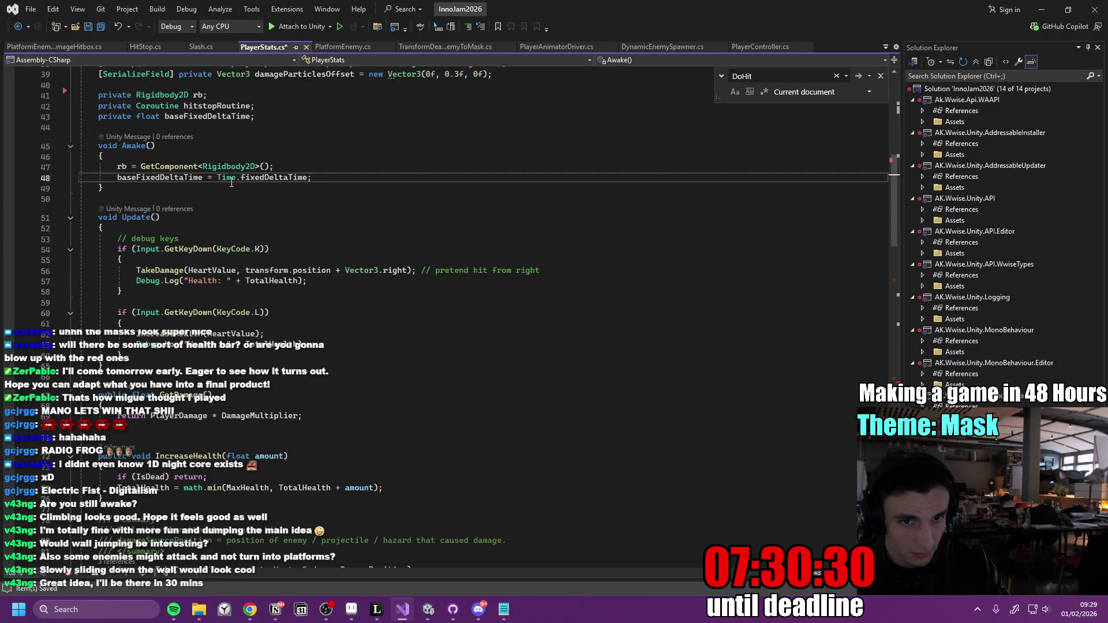
{"action": "type", "text": "//"}
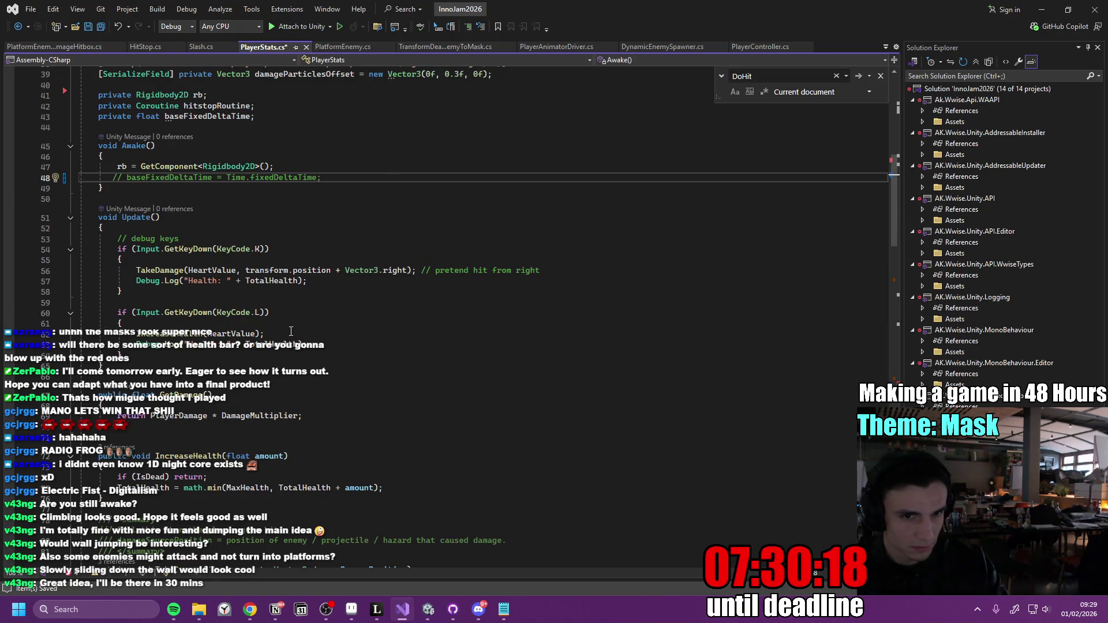
{"action": "scroll", "coordinate": [291, 332], "scroll_direction": "up", "scroll_amount": 7}
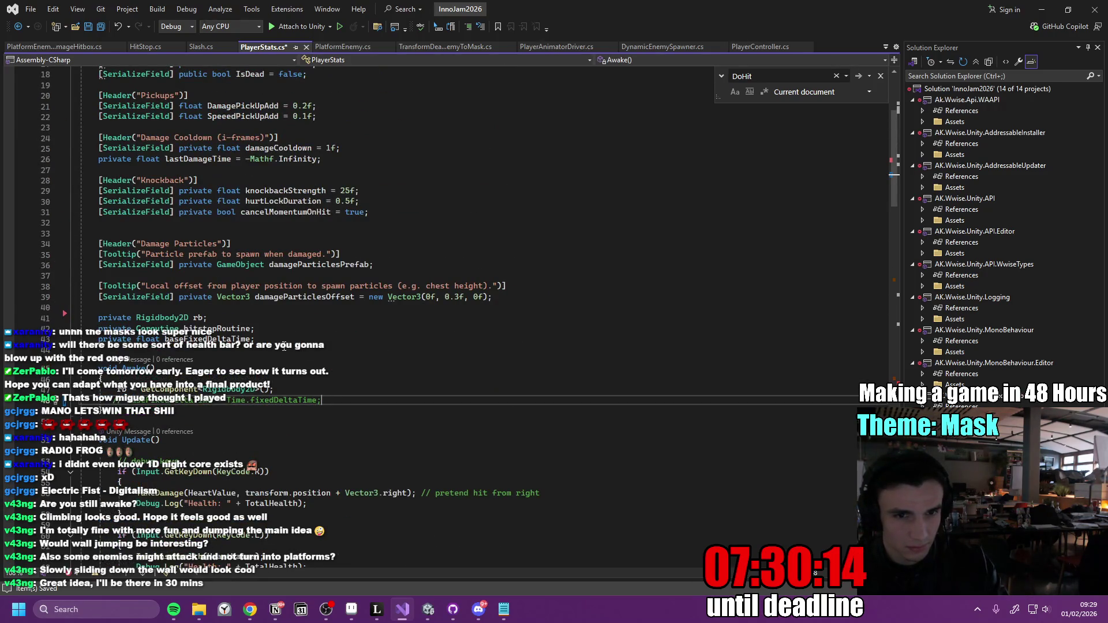
{"action": "scroll", "coordinate": [282, 355], "scroll_direction": "down", "scroll_amount": 20}
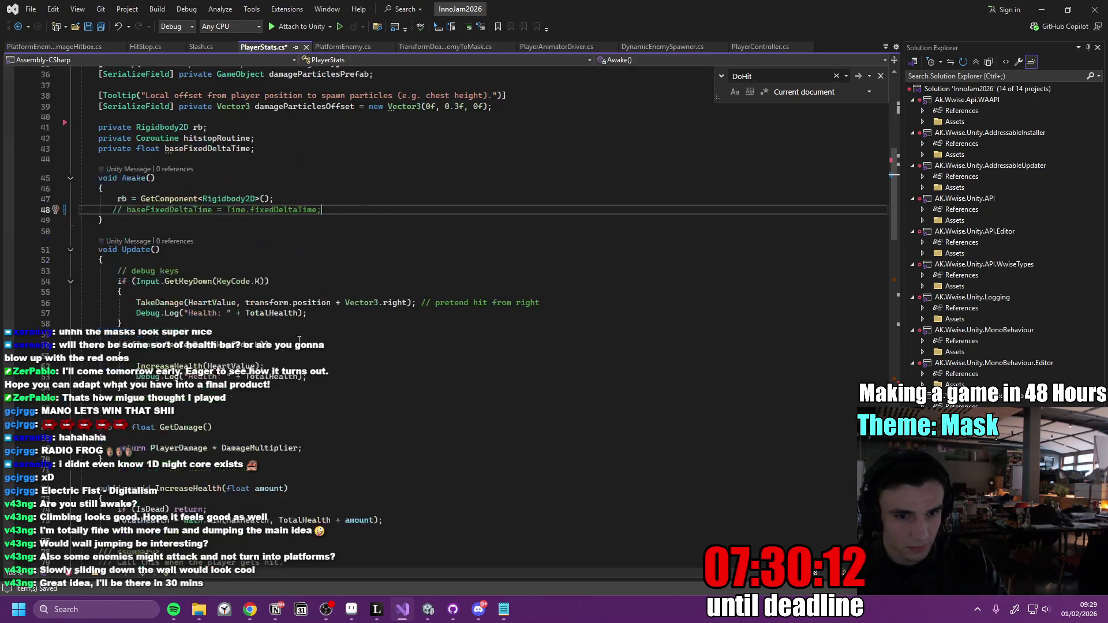
{"action": "scroll", "coordinate": [374, 362], "scroll_direction": "down", "scroll_amount": 4}
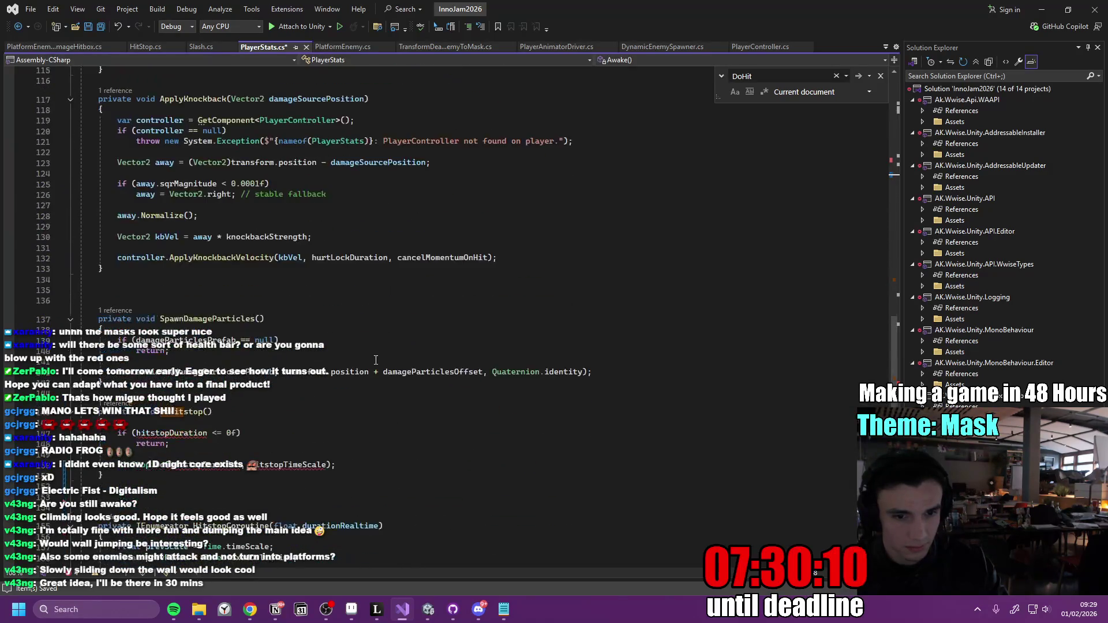
{"action": "left_click", "coordinate": [179, 433]}
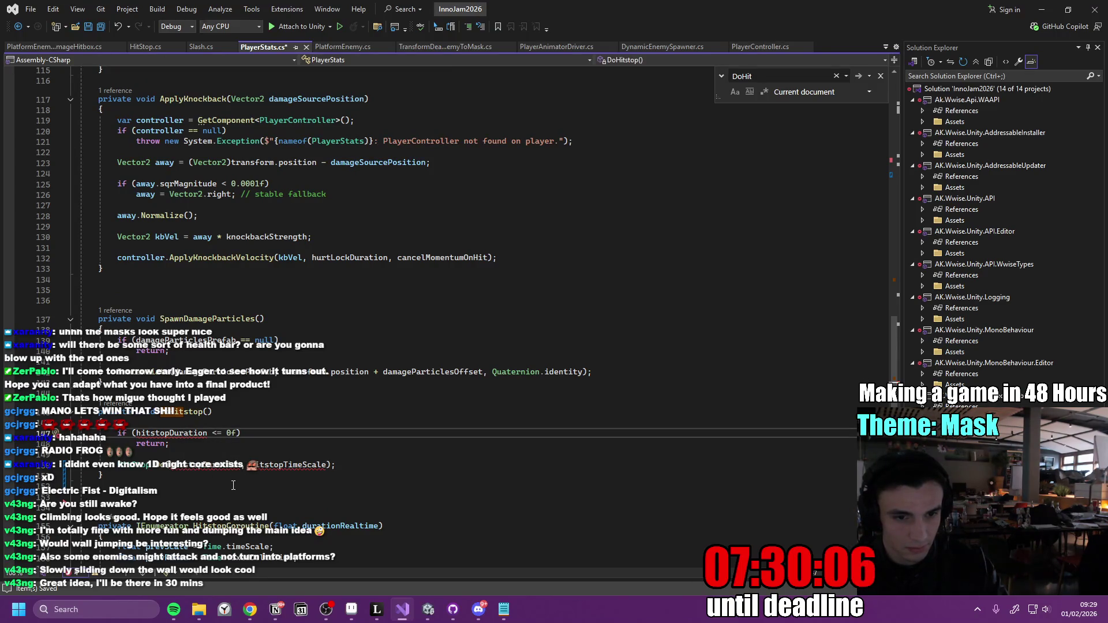
{"action": "left_click", "coordinate": [283, 465]}
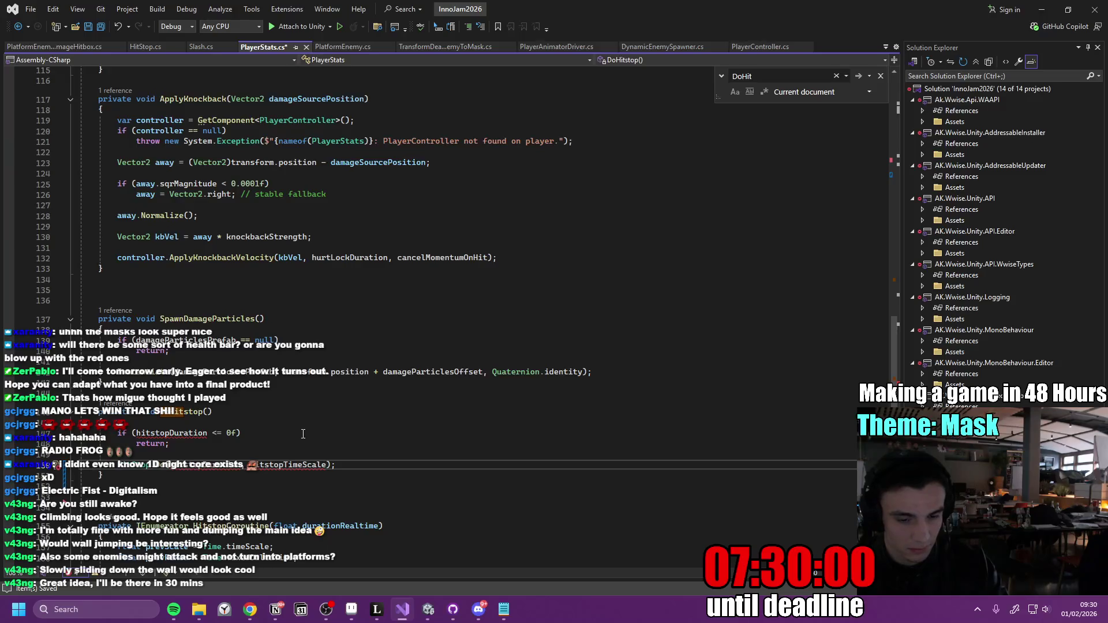
Undo three edits, then delete the hitstopRoutine and baseFixedDeltaTime fields and the Awake assignment.
{"action": "key", "text": "ctrl+z"}
{"action": "key", "text": "ctrl+z"}
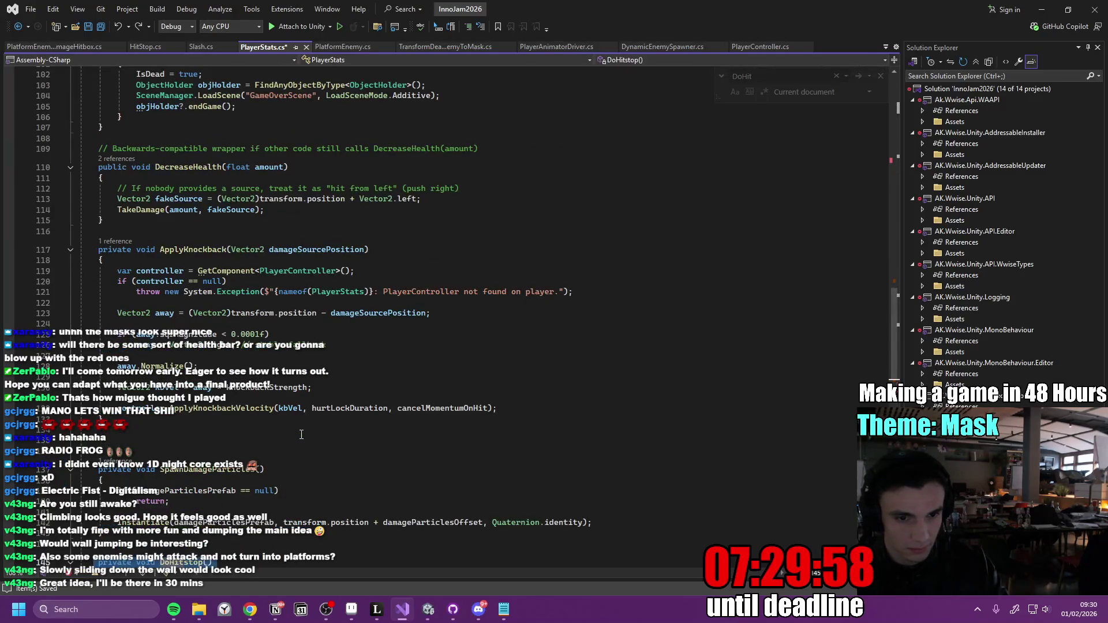
{"action": "key", "text": "ctrl+z"}
{"action": "key", "text": "ctrl+z"}
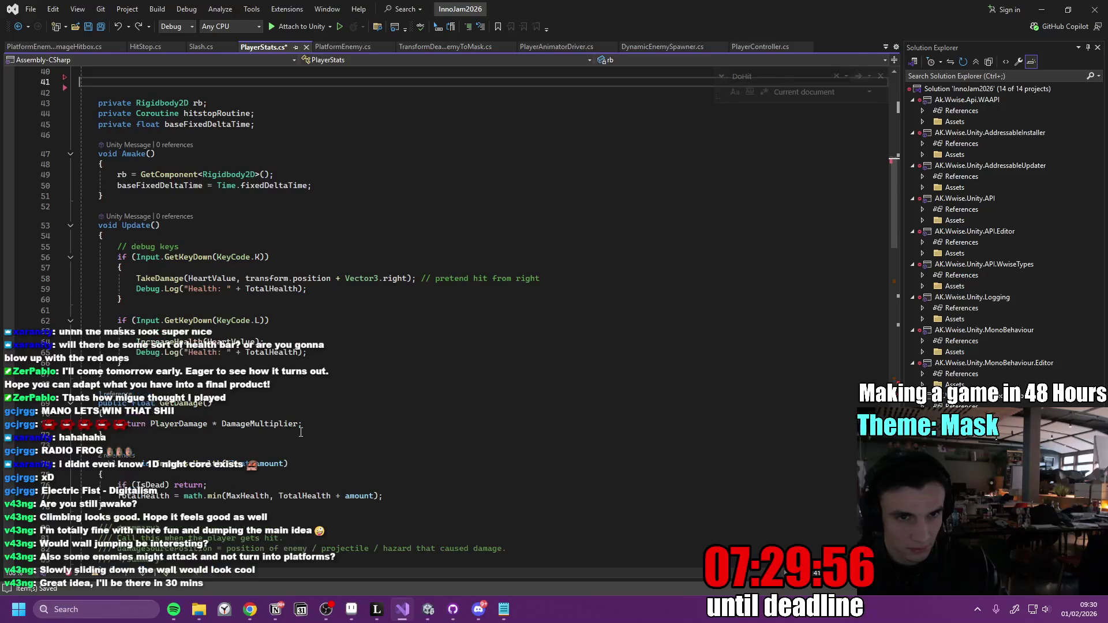
{"action": "key", "text": "ctrl+z"}
{"action": "key", "text": "ctrl+z"}
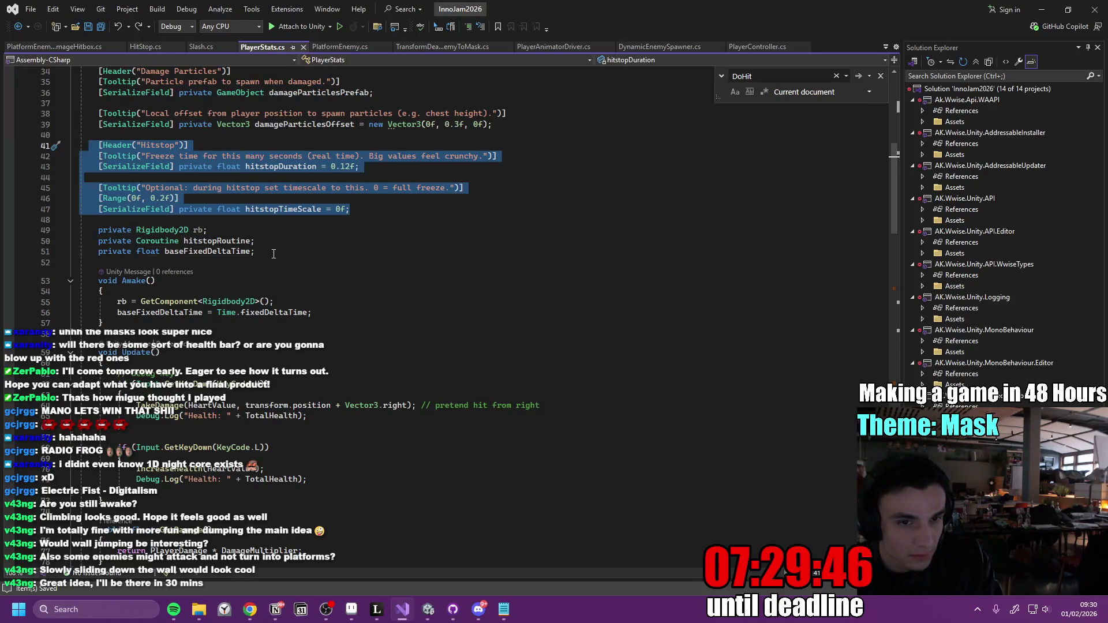
{"action": "left_click_drag", "start_coordinate": [274, 254], "coordinate": [93, 237]}
{"action": "key", "text": "Delete"}
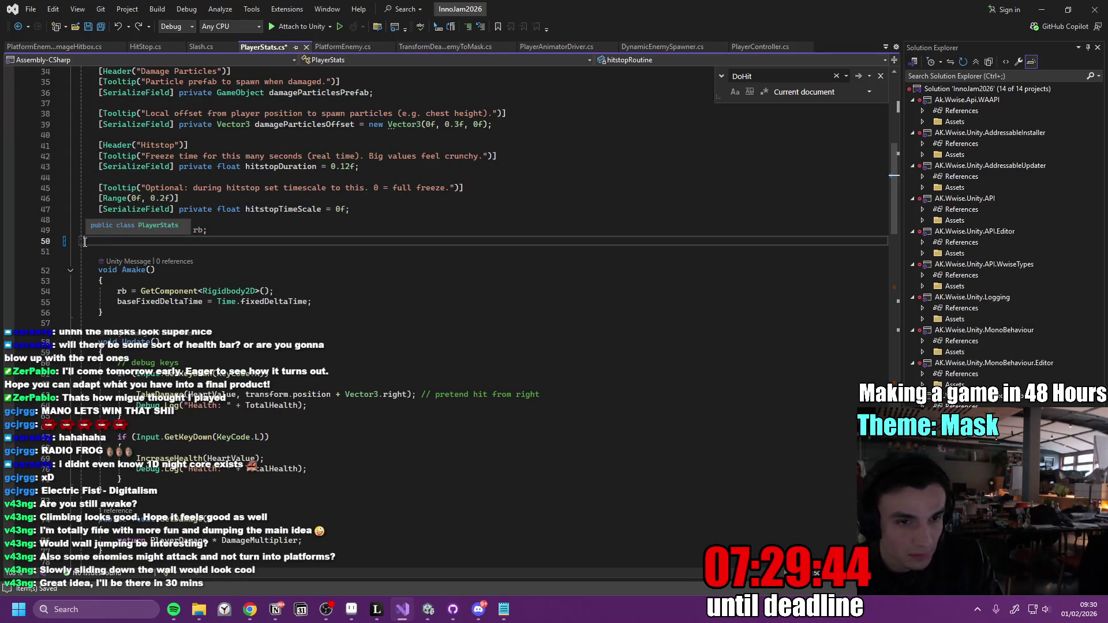
{"action": "key", "text": "BackSpace"}
{"action": "triple_click", "coordinate": [148, 293]}
{"action": "key", "text": "Delete"}
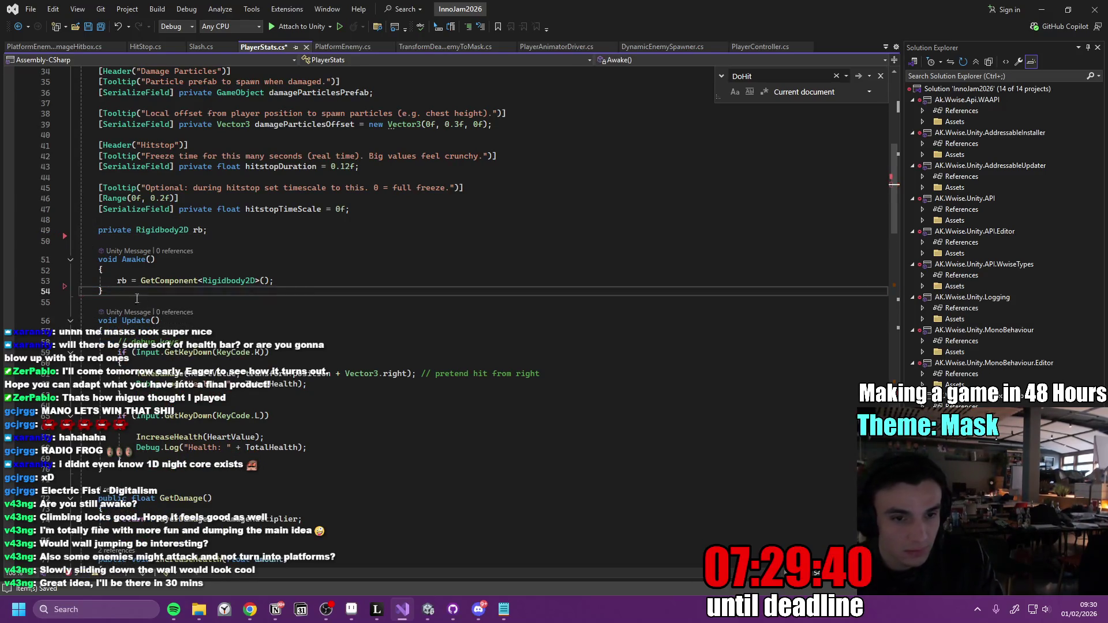
Replace DoHitstop's body with HitStop.Do(hitstopDuration, hitstopTimeScale) and save.
{"action": "scroll", "coordinate": [136, 298], "scroll_direction": "down", "scroll_amount": 15}
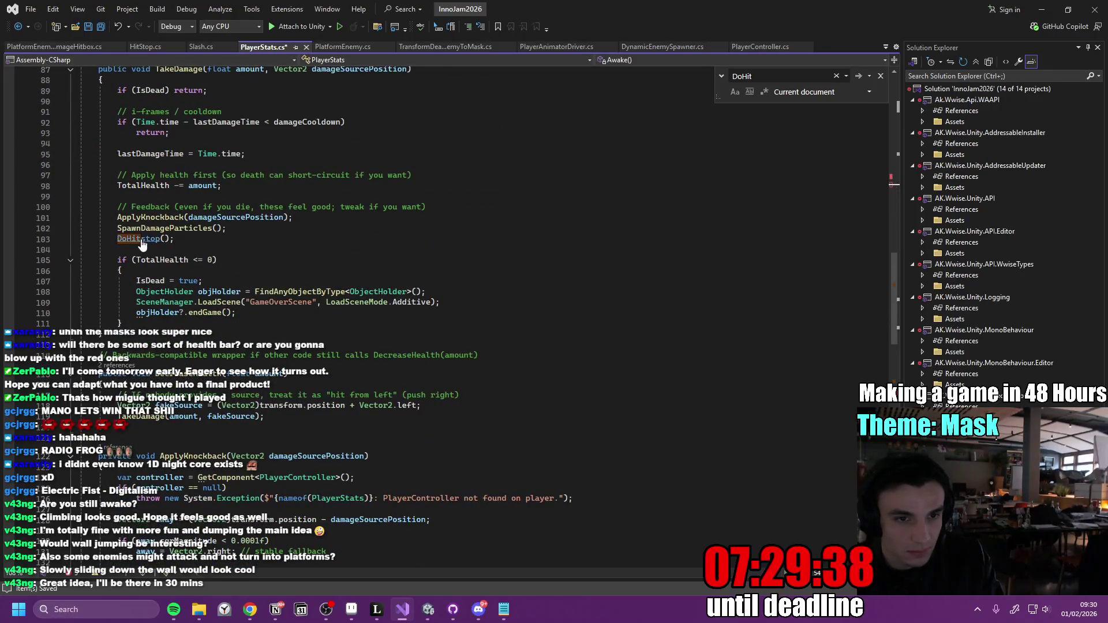
{"action": "left_click", "coordinate": [140, 242], "text": "ctrl"}
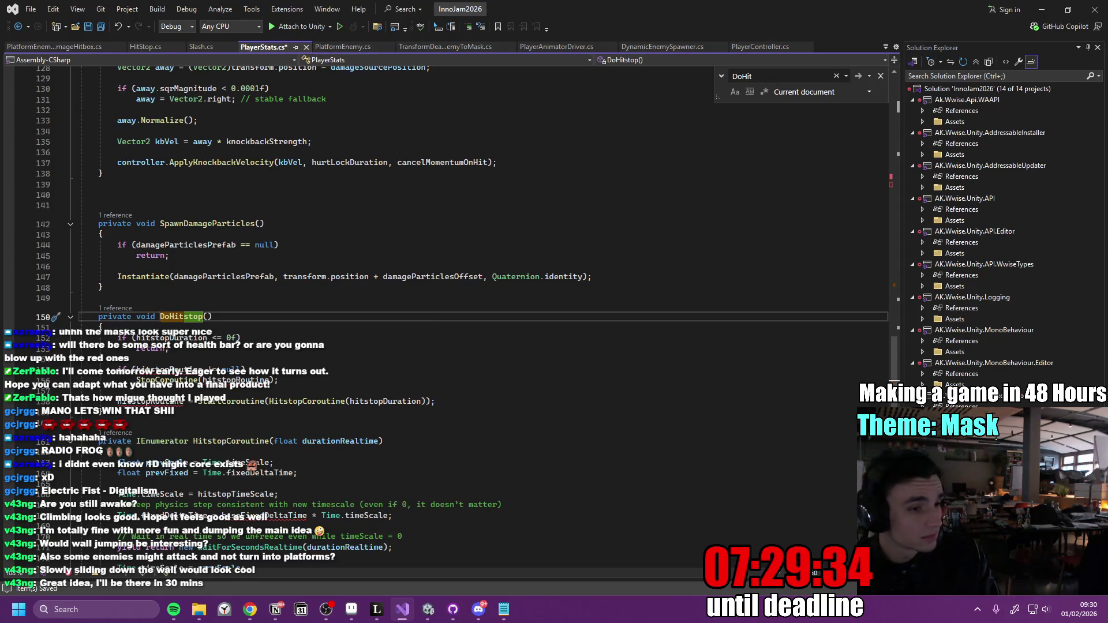
{"action": "left_click", "coordinate": [175, 318]}
{"action": "left_click_drag", "start_coordinate": [88, 312], "coordinate": [145, 412]}
{"action": "key", "text": "ctrl+v"}
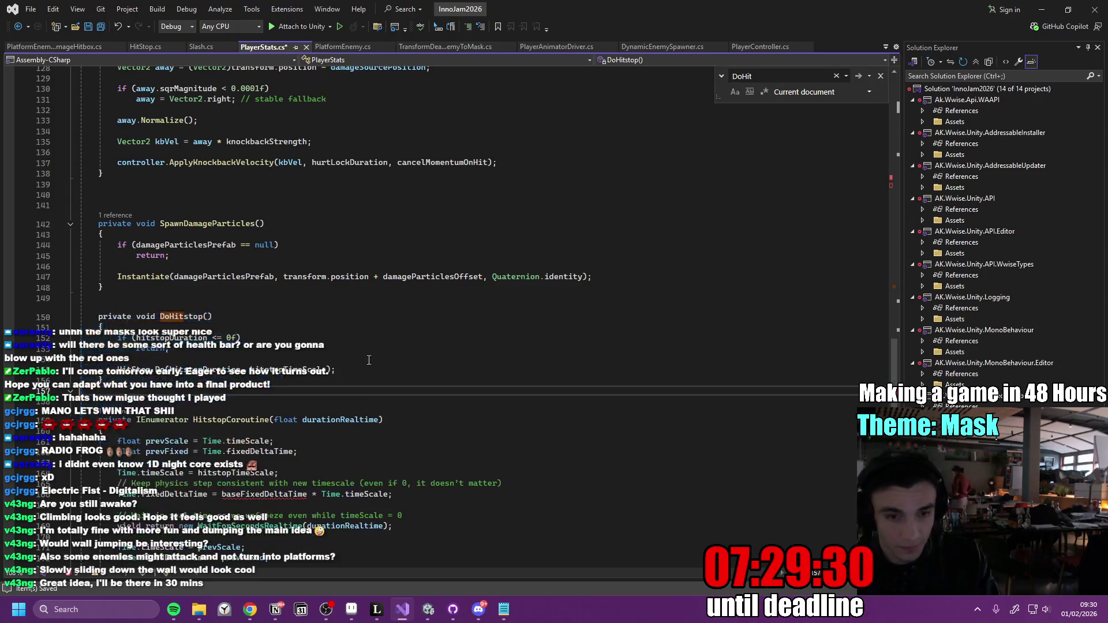
{"action": "key", "text": "ctrl+s"}
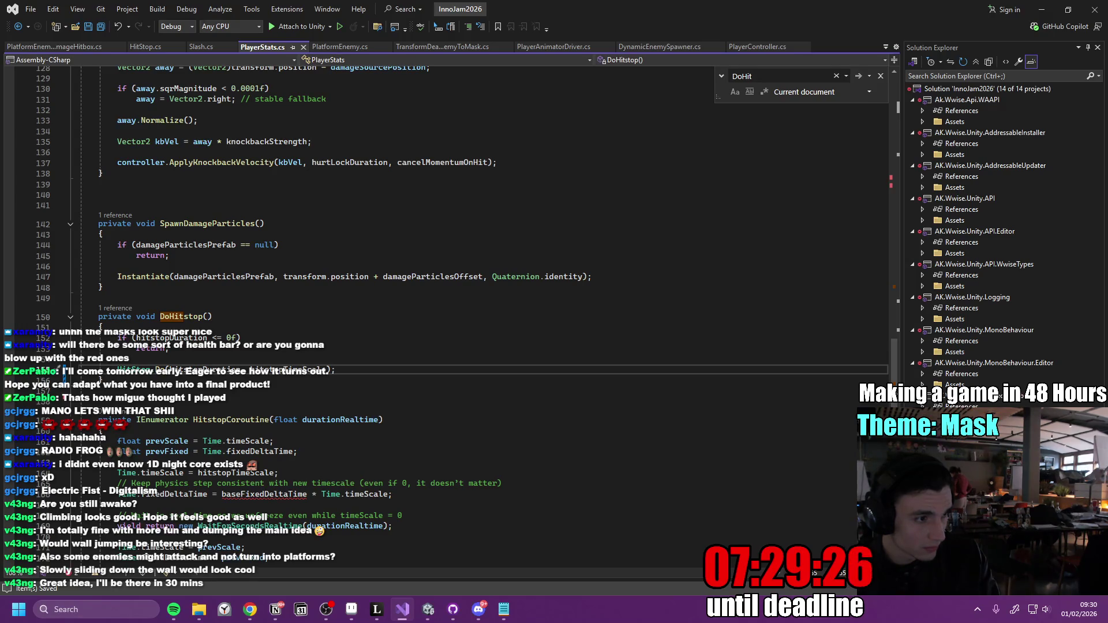
Delete the old HitstopCoroutine method and save PlayerStats.cs.
{"action": "scroll", "coordinate": [151, 427], "scroll_direction": "down", "scroll_amount": 5}
{"action": "left_click_drag", "start_coordinate": [86, 419], "coordinate": [155, 430]}
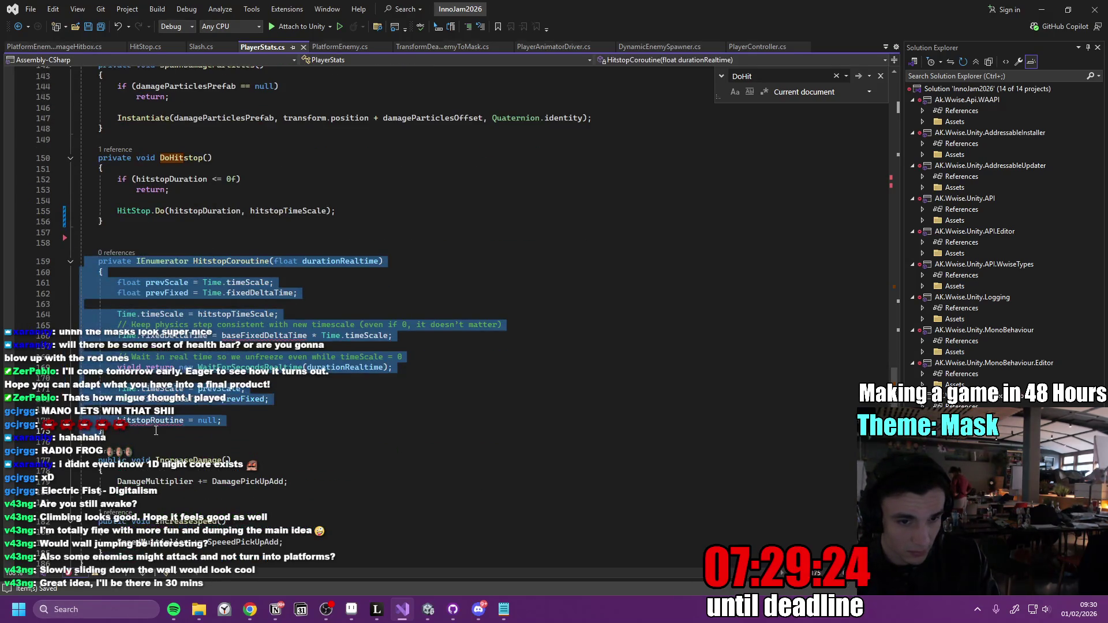
{"action": "key", "text": "Delete"}
{"action": "key", "text": "BackSpace"}
{"action": "key", "text": "BackSpace"}
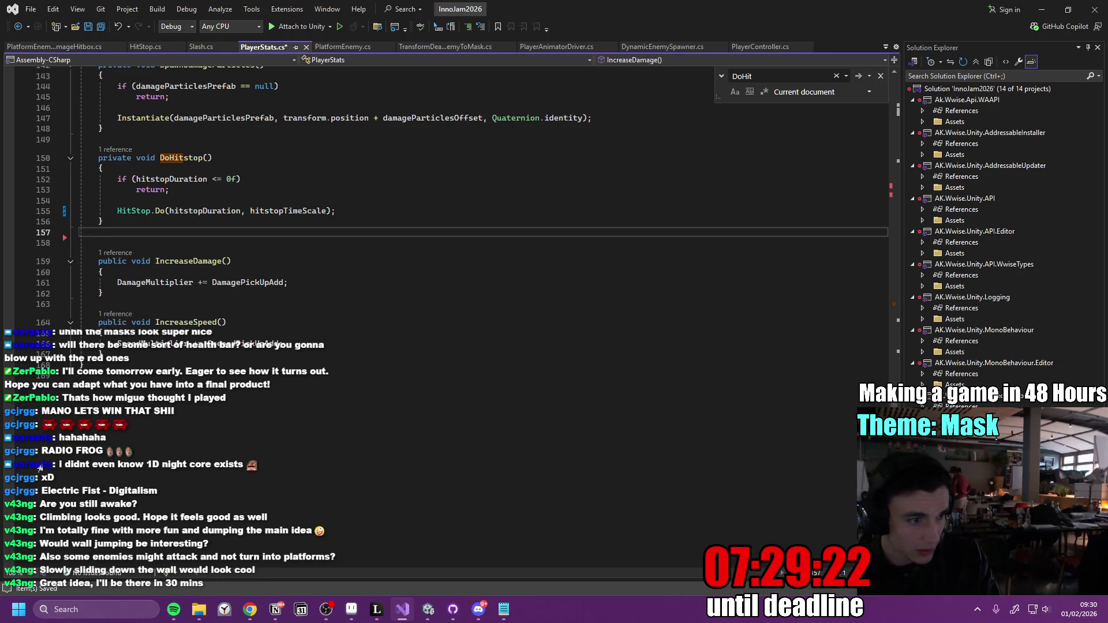
{"action": "left_click", "coordinate": [408, 333]}
{"action": "key", "text": "ctrl+s"}
{"action": "key", "text": "Up"}
{"action": "key", "text": "Up"}
{"action": "key", "text": "Up"}
{"action": "left_click", "coordinate": [428, 611]}
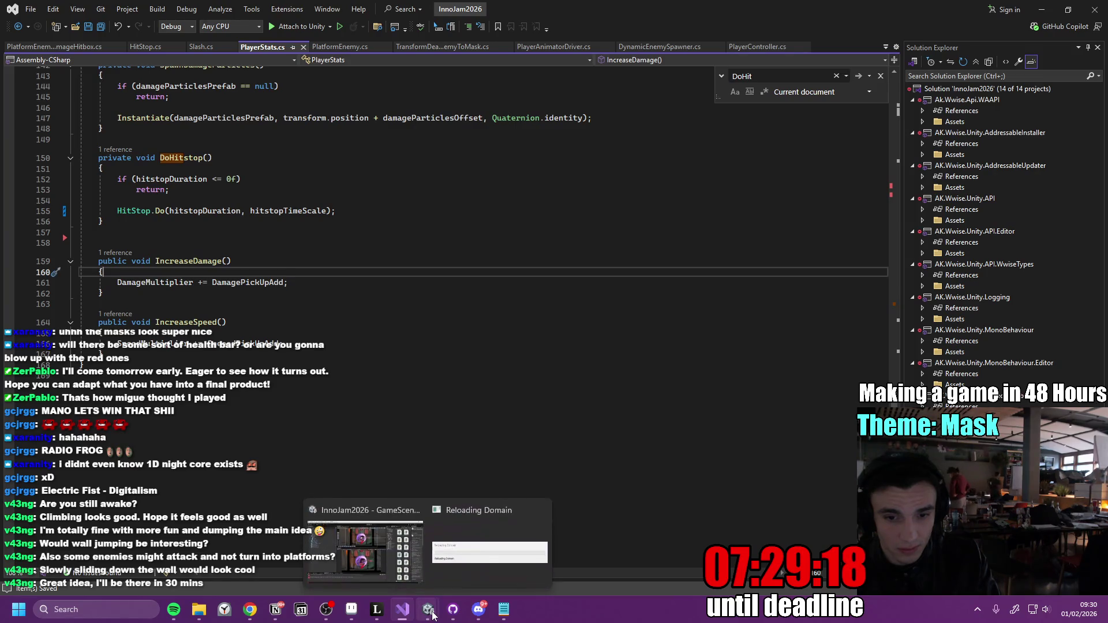
Bring Unity forward, make the Console panel taller, and start Play mode.
{"action": "mouse_move", "coordinate": [379, 545]}
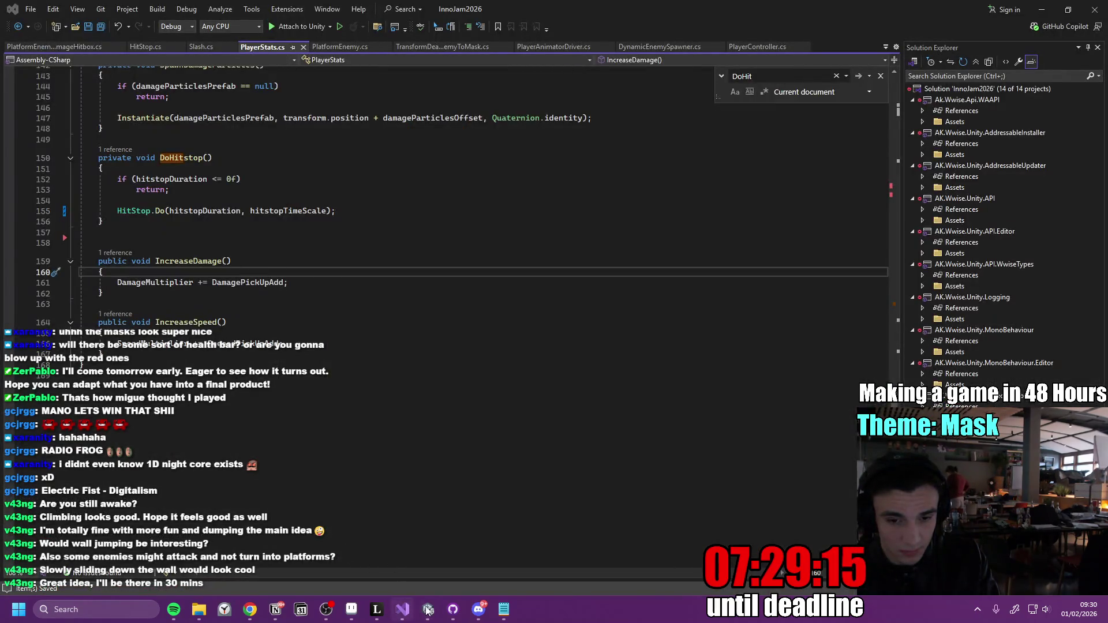
{"action": "mouse_move", "coordinate": [429, 611]}
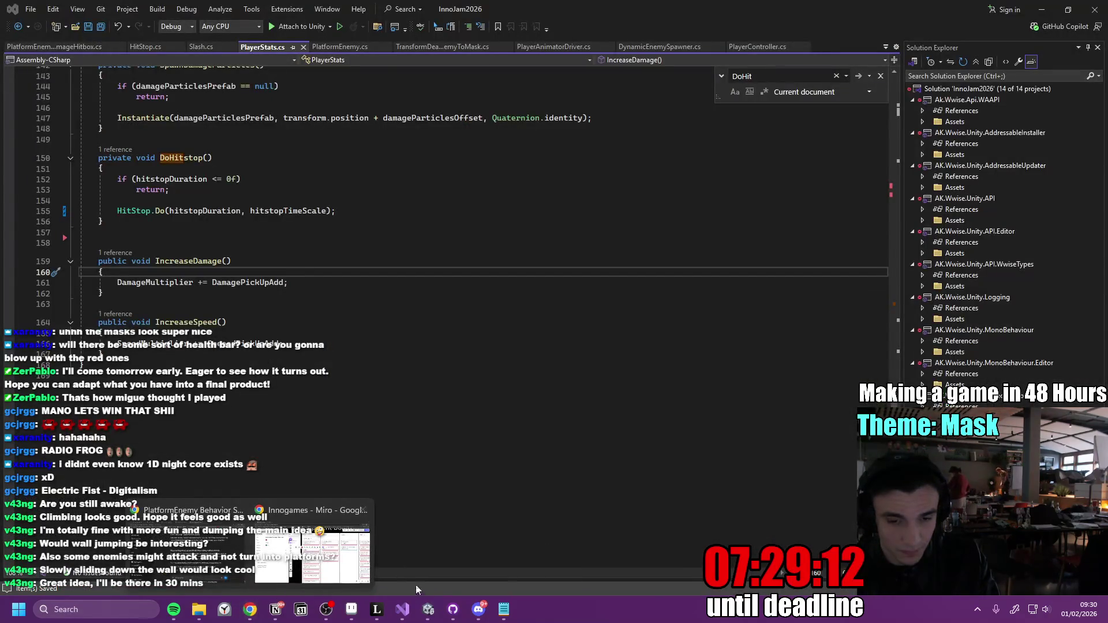
{"action": "mouse_move", "coordinate": [403, 575]}
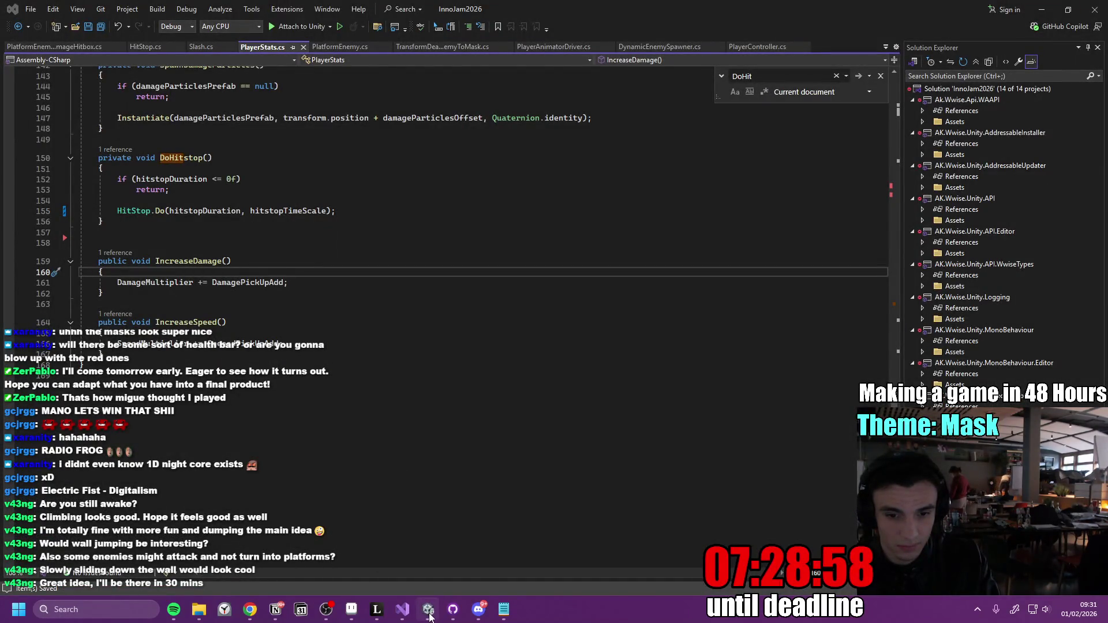
{"action": "left_click", "coordinate": [443, 562]}
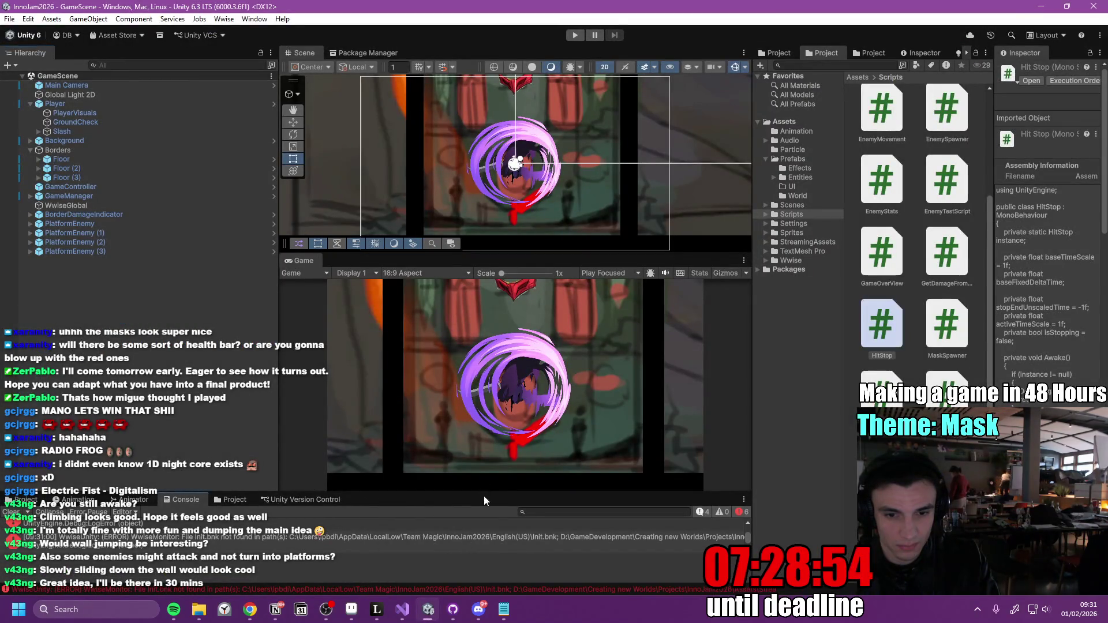
{"action": "left_click_drag", "start_coordinate": [486, 492], "coordinate": [479, 249]}
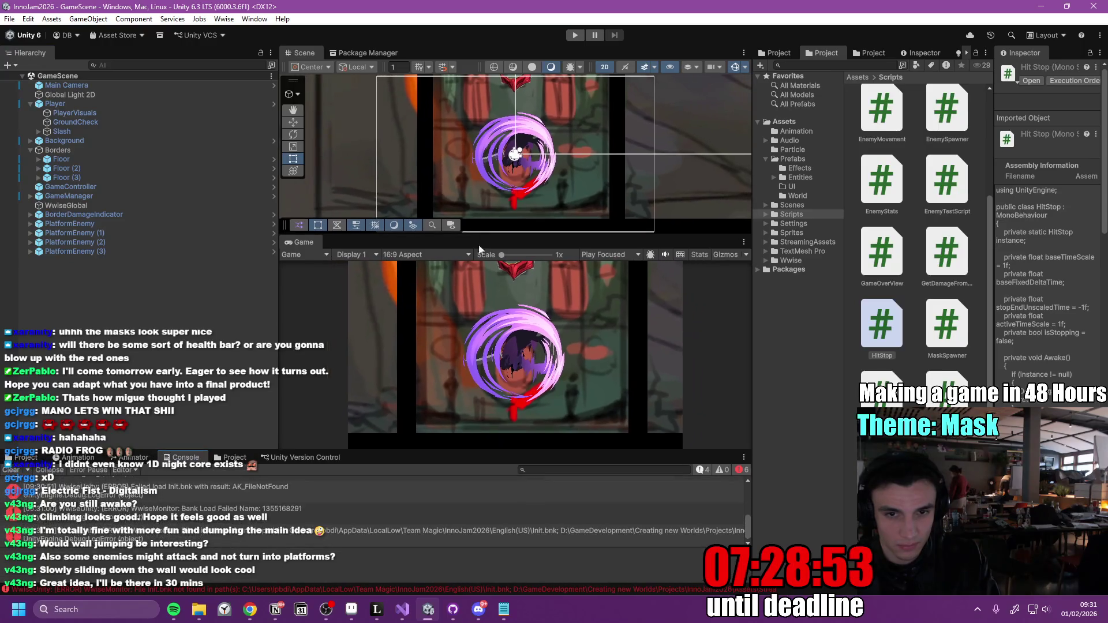
{"action": "left_click", "coordinate": [575, 35]}
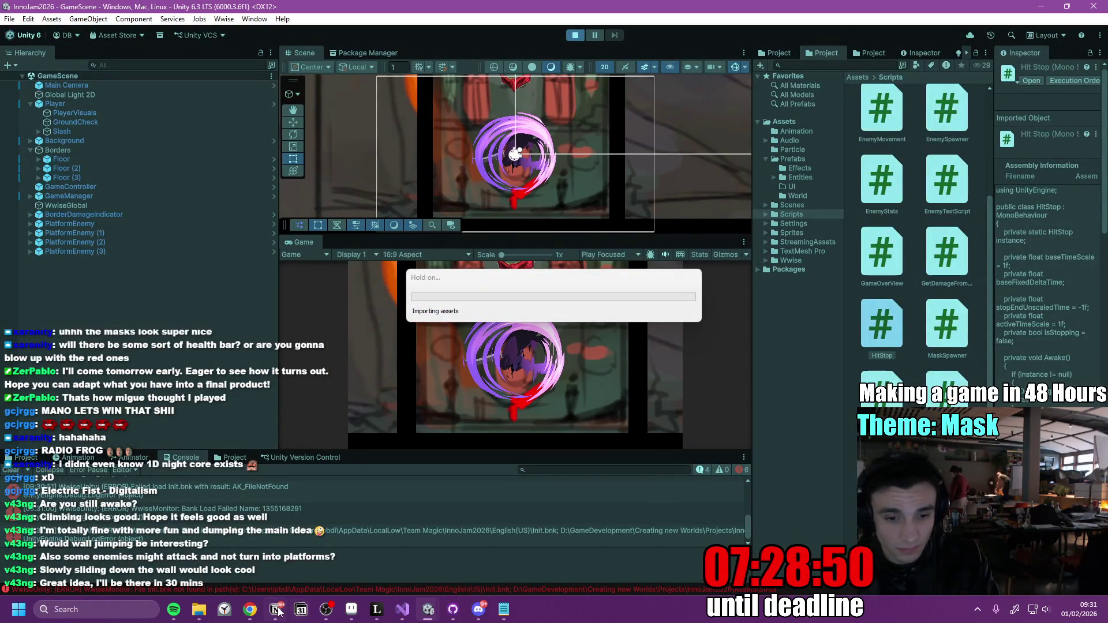
Bring up the Inno Games Jam notes in Notion.
{"action": "left_click", "coordinate": [276, 610]}
{"action": "left_click", "coordinate": [276, 610]}
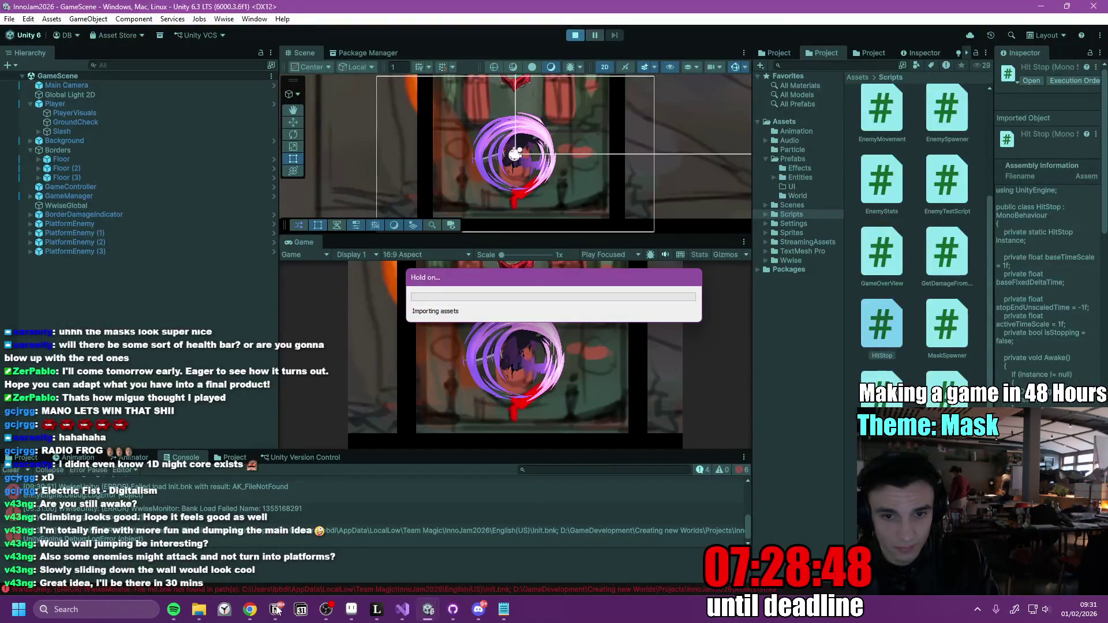
{"action": "left_click", "coordinate": [280, 606]}
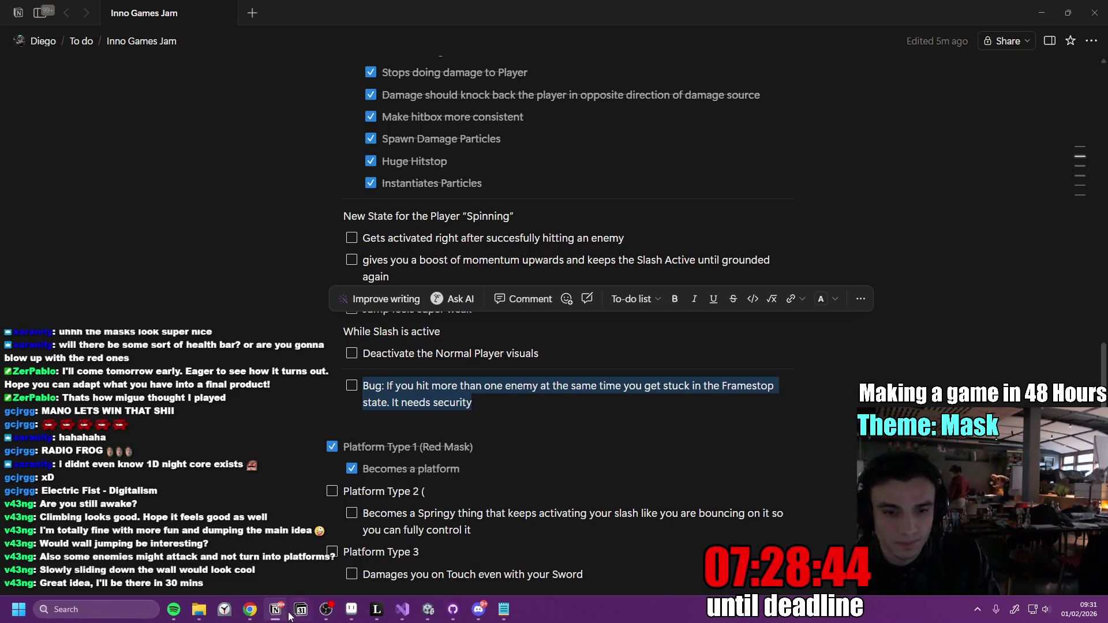
Minimize Notion after checking the Framestop bug entry to return to Unity.
{"action": "left_click", "coordinate": [277, 609]}
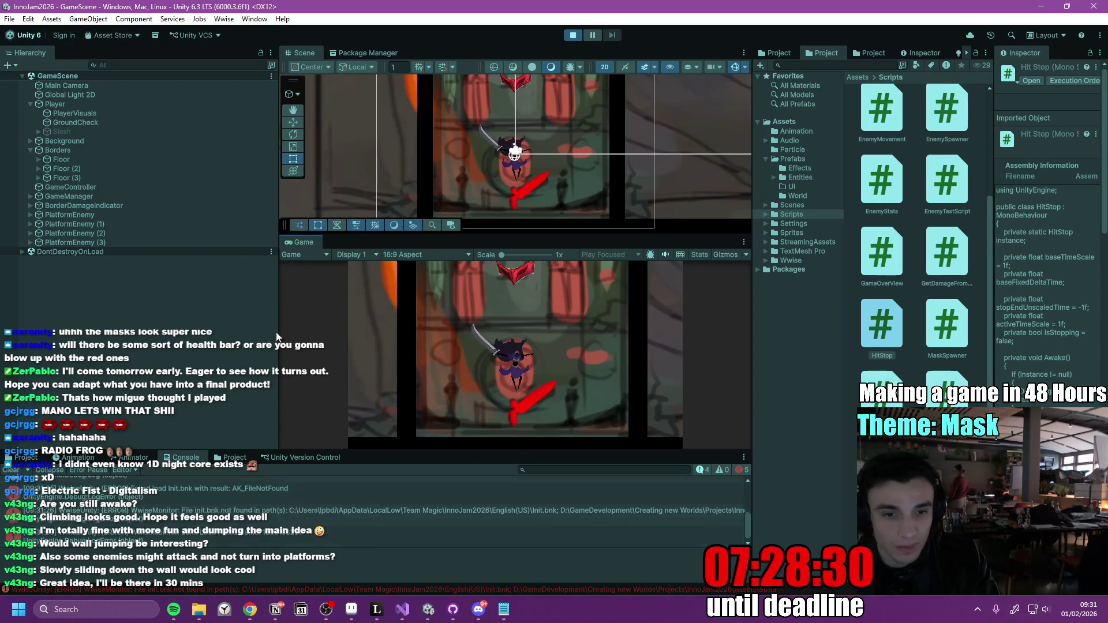
Move right, jump up the wall, and slash the red and green masks repeatedly.
{"action": "key", "text": "d"}
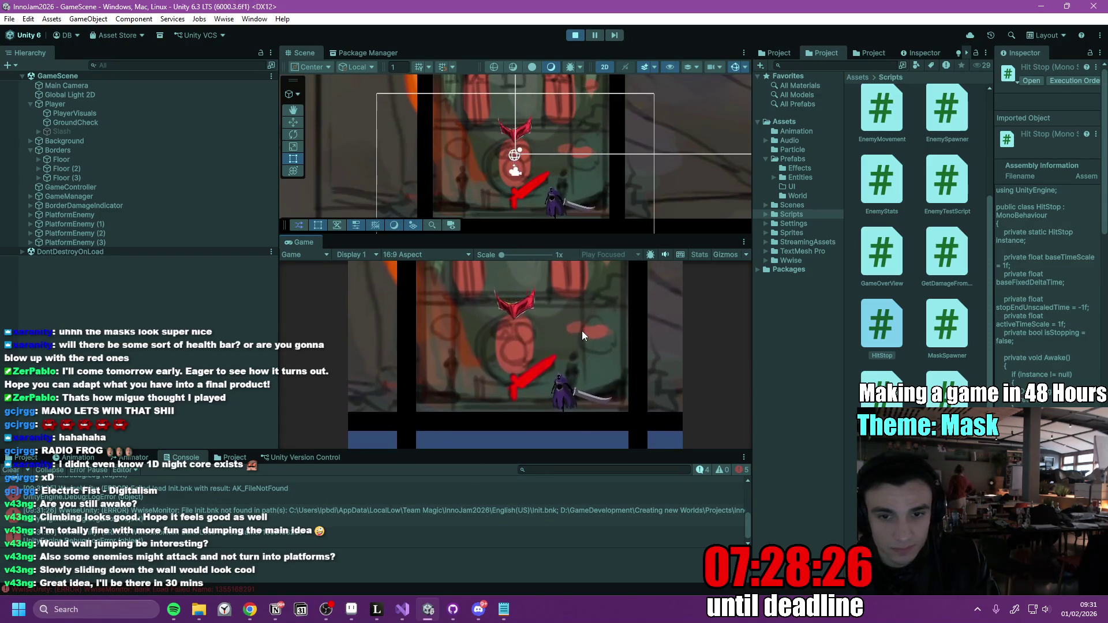
{"action": "key", "text": "space"}
{"action": "left_click", "coordinate": [582, 331]}
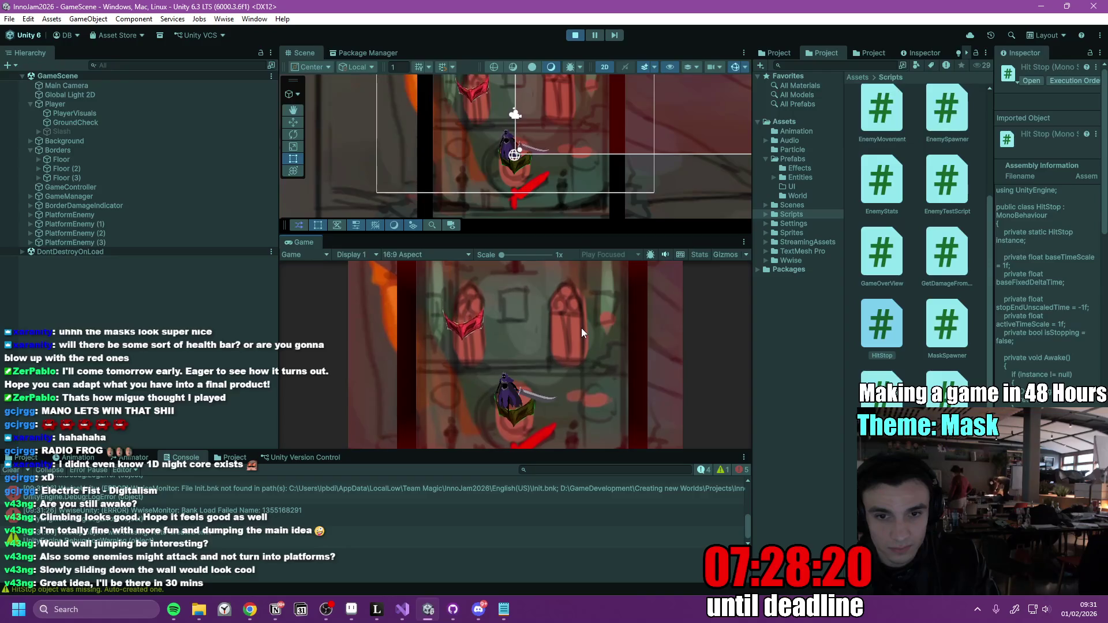
{"action": "key", "text": "space"}
{"action": "left_click", "coordinate": [581, 328]}
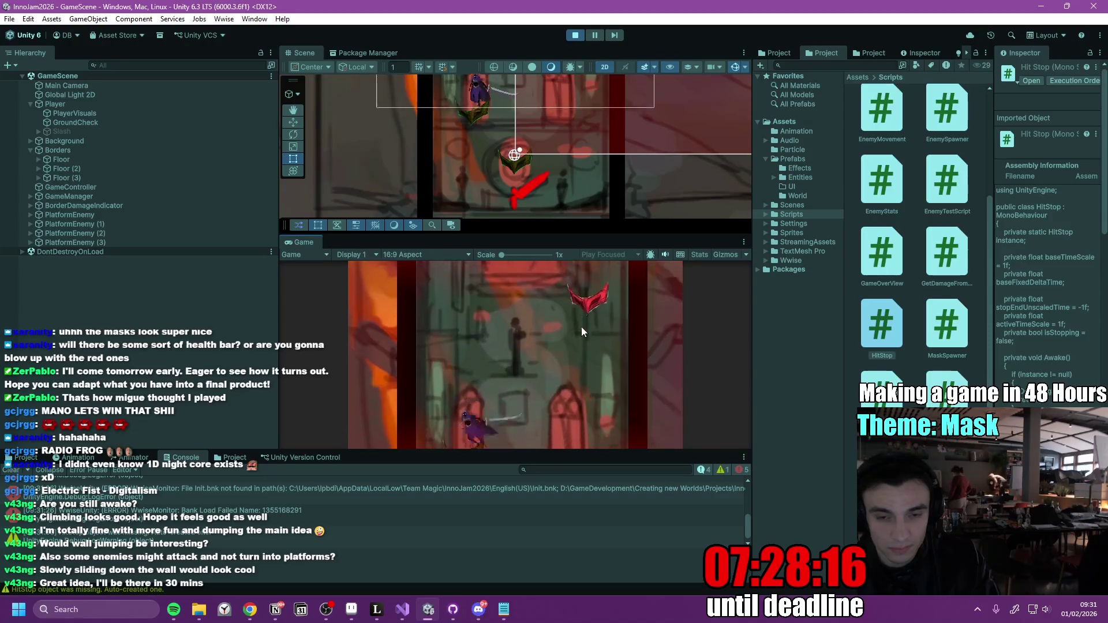
{"action": "key", "text": "space"}
{"action": "left_click", "coordinate": [580, 326]}
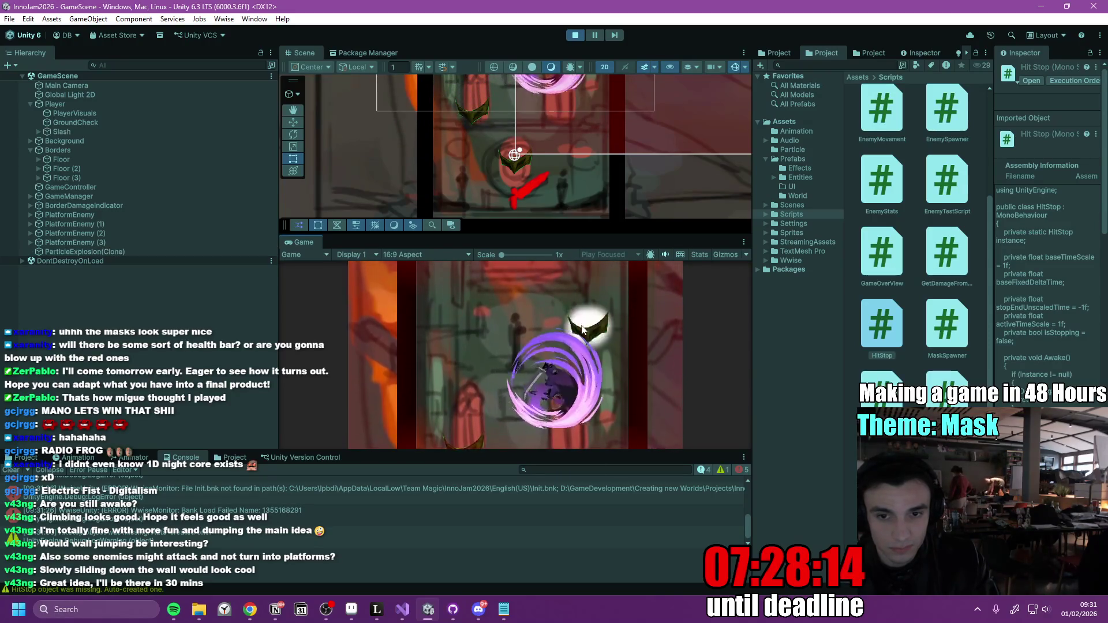
{"action": "key", "text": "space"}
{"action": "left_click", "coordinate": [581, 325]}
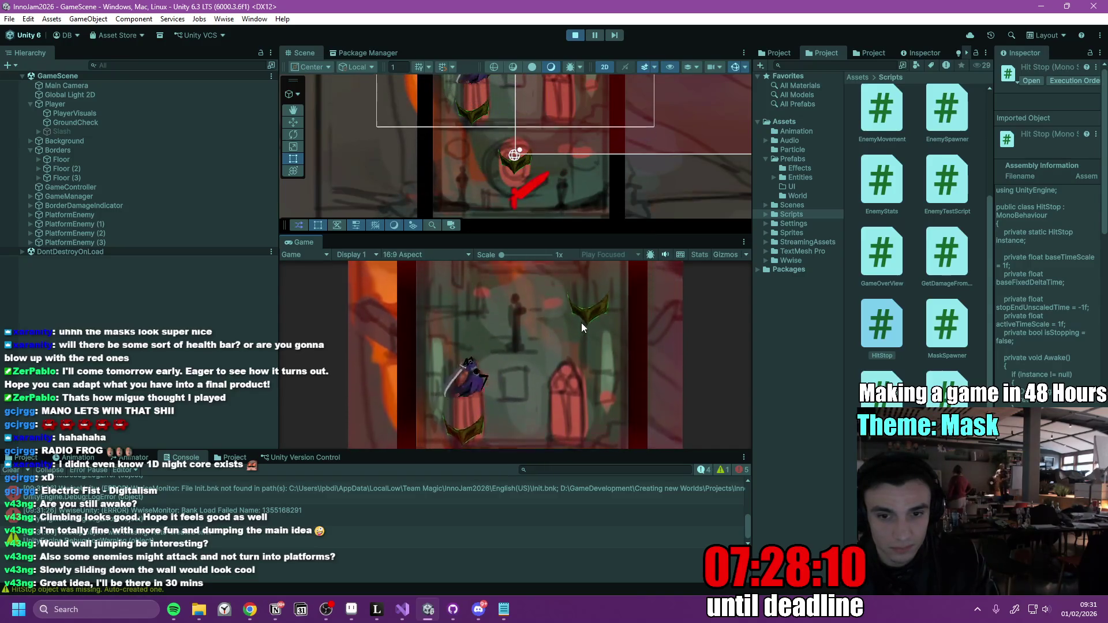
{"action": "left_click", "coordinate": [580, 323]}
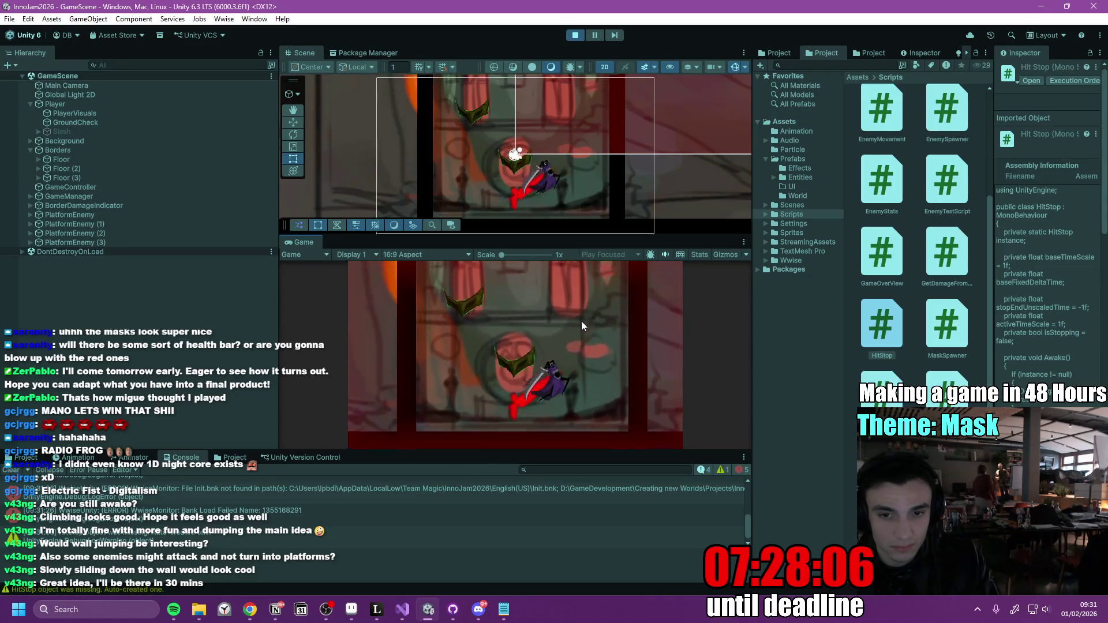
{"action": "left_click", "coordinate": [580, 321]}
{"action": "left_click", "coordinate": [581, 320]}
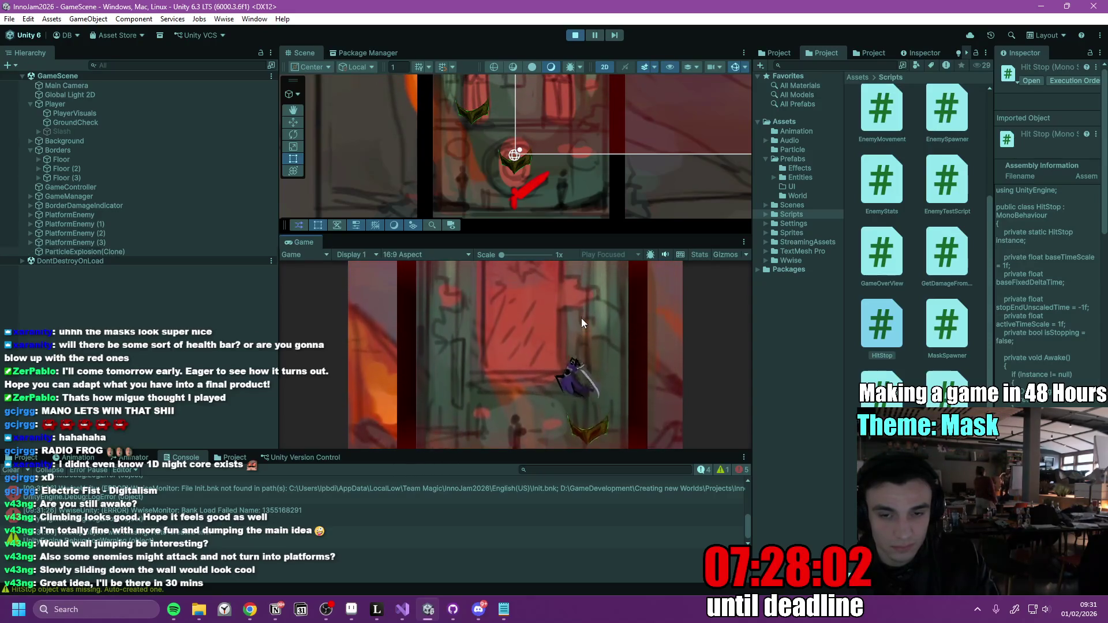
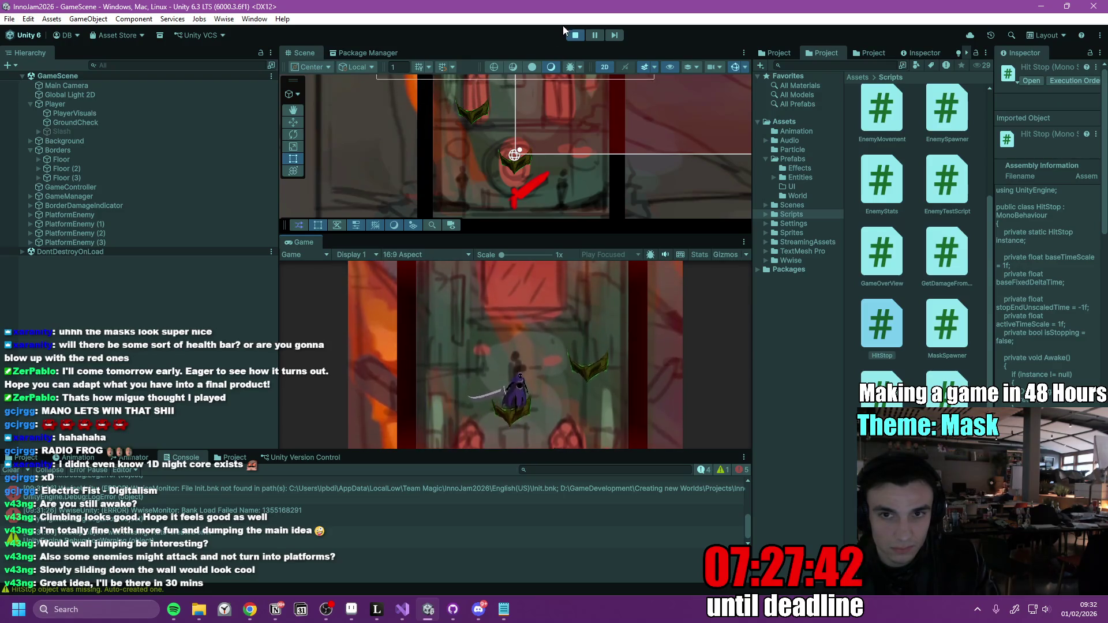
Exit Play mode, open the Player prefab with a wider Inspector, then return to the scene and play.
{"action": "key", "text": "ctrl+p"}
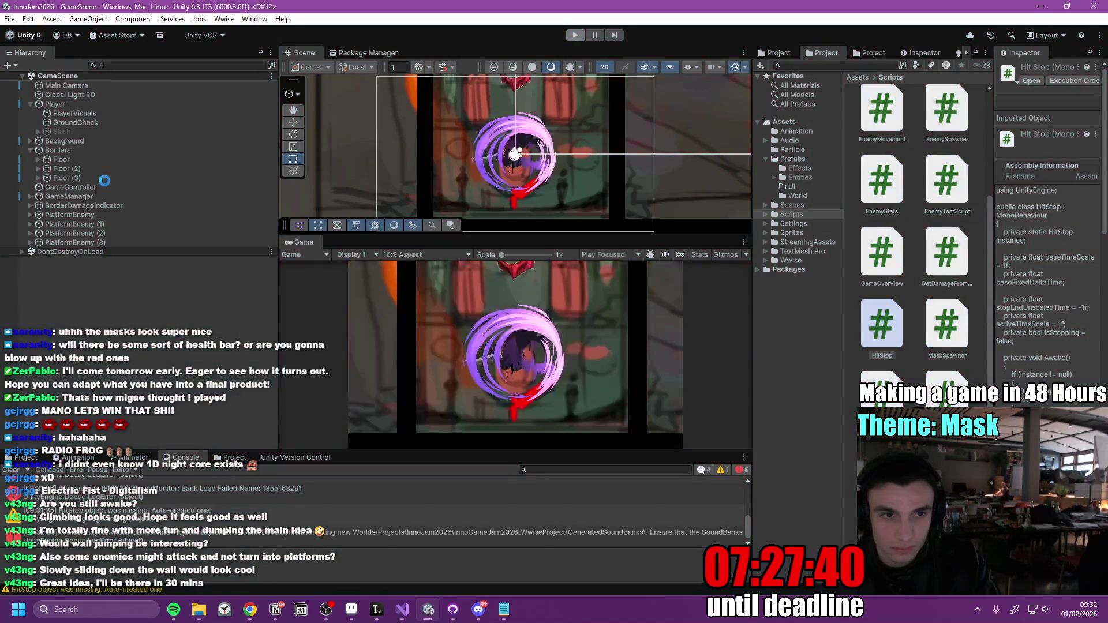
{"action": "left_click", "coordinate": [274, 103]}
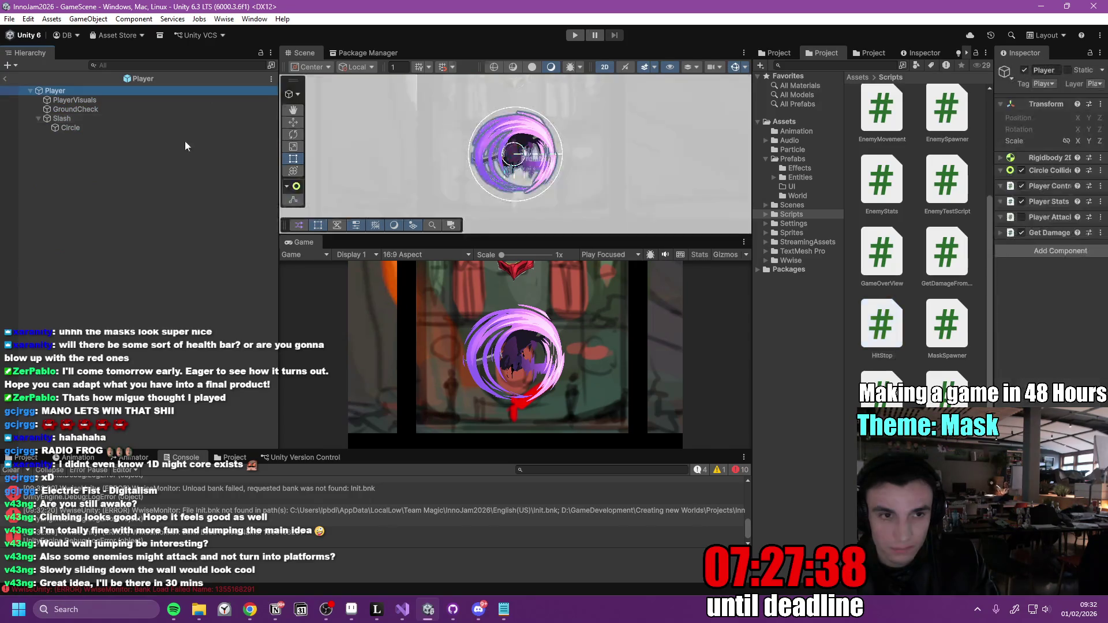
{"action": "left_click_drag", "start_coordinate": [994, 170], "coordinate": [922, 188]}
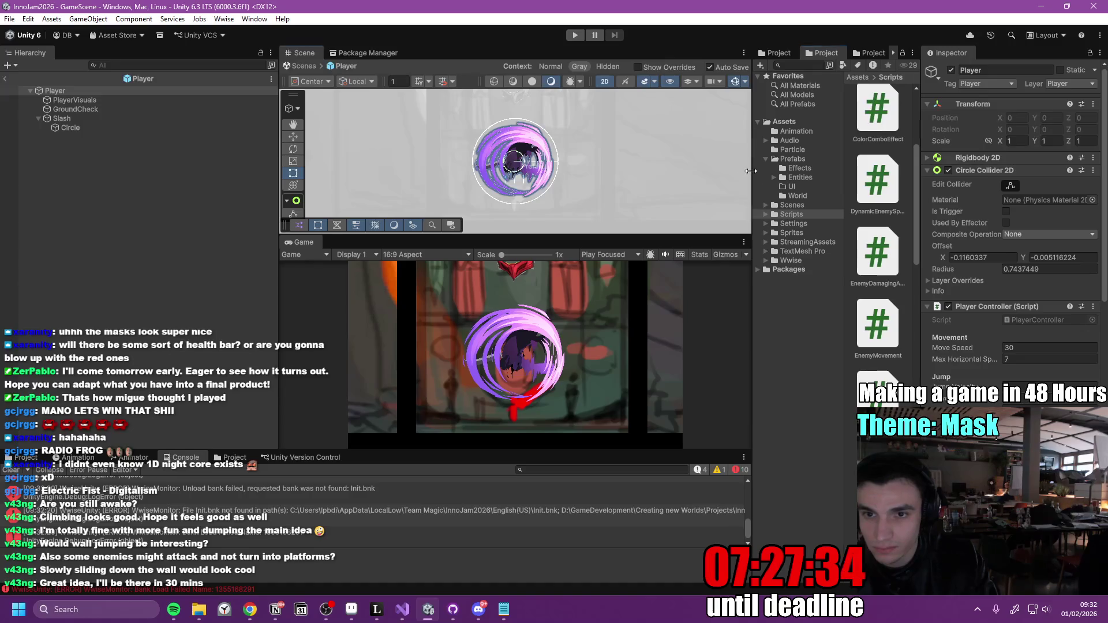
{"action": "left_click_drag", "start_coordinate": [752, 174], "coordinate": [688, 174]}
{"action": "left_click", "coordinate": [4, 79]}
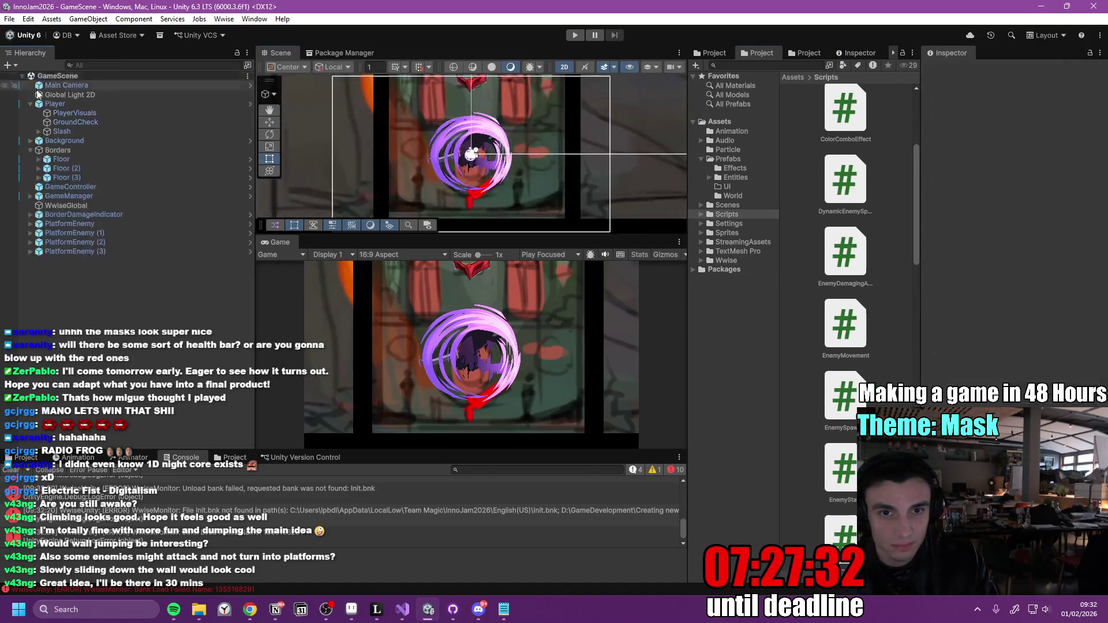
{"action": "left_click", "coordinate": [575, 35]}
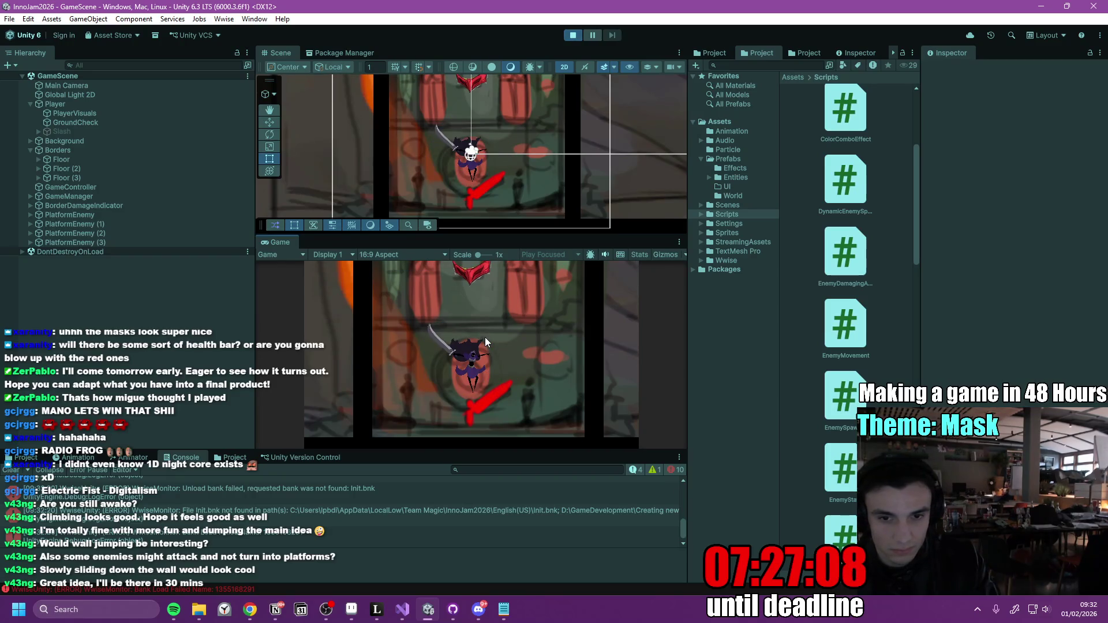
Run right, jump over and slash the mask, jump upward, then select the Player object.
{"action": "key", "text": "d"}
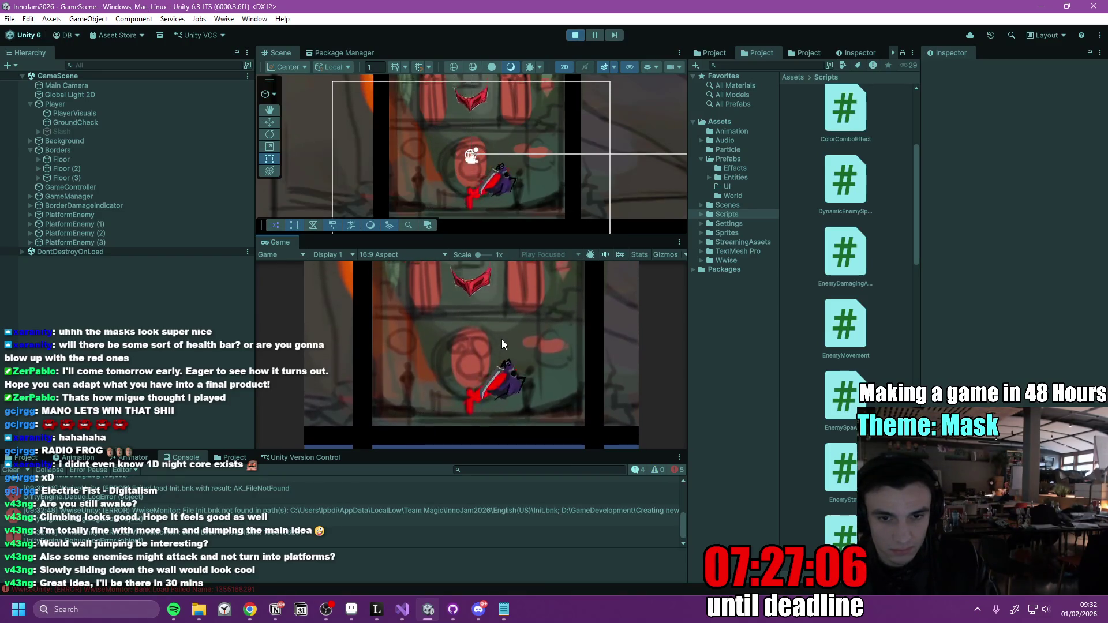
{"action": "key", "text": "a"}
{"action": "key", "text": "space"}
{"action": "left_click", "coordinate": [515, 369]}
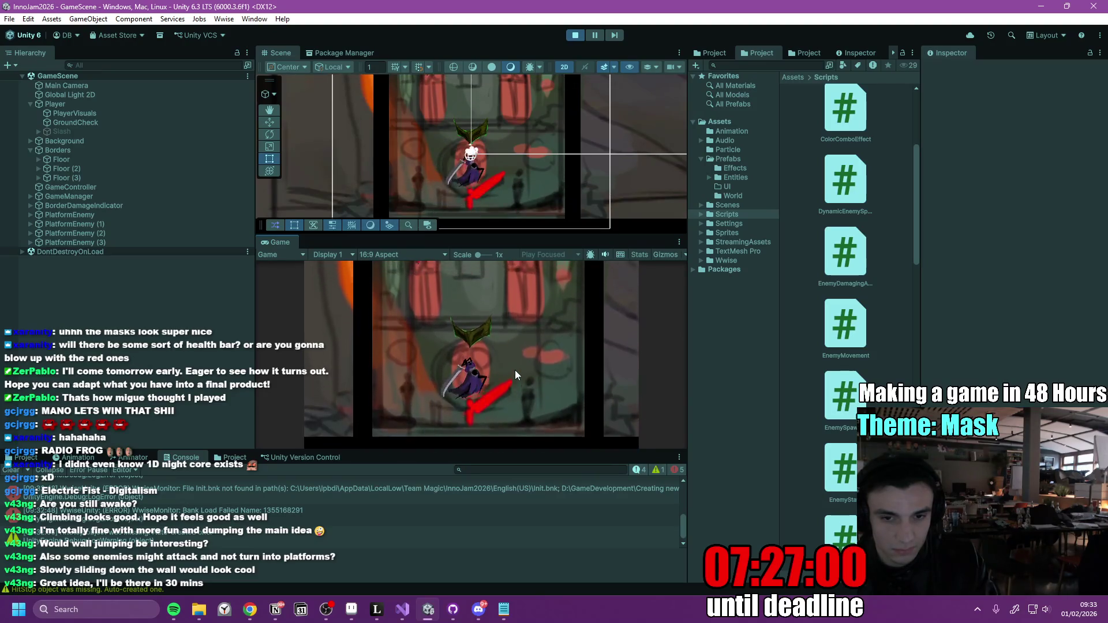
{"action": "key", "text": "space"}
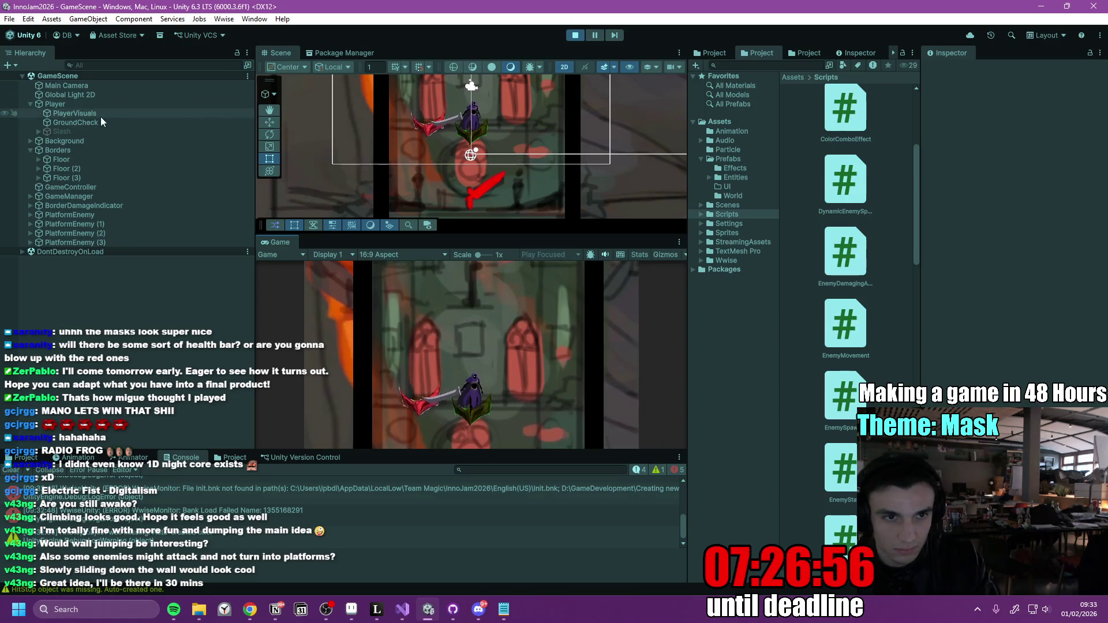
{"action": "left_click", "coordinate": [113, 106]}
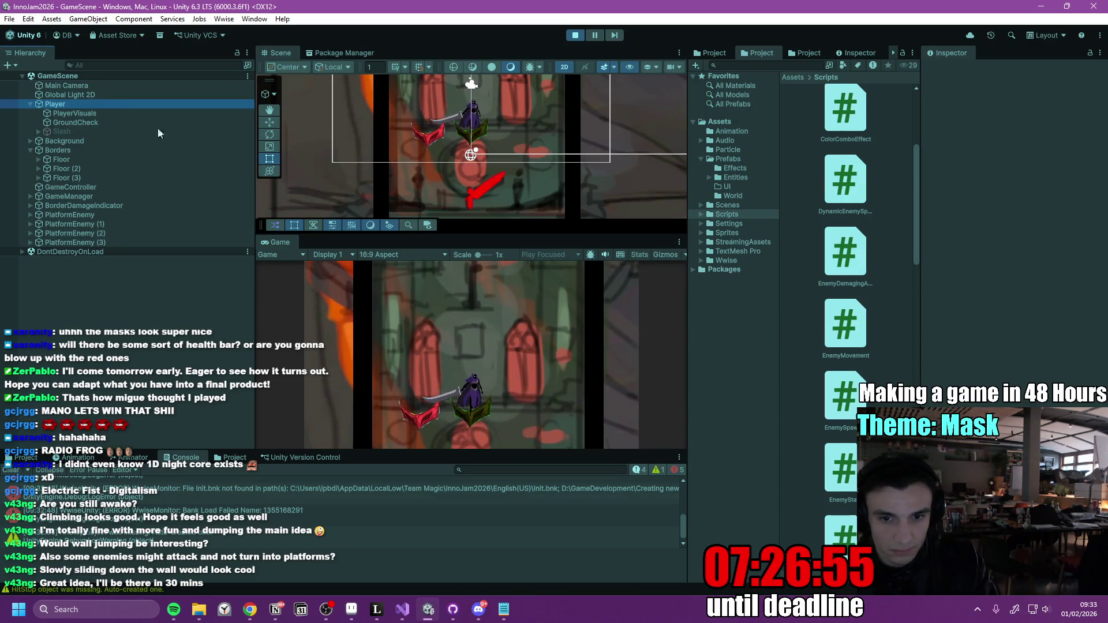
Frame the Player and set its Spring Feet Ray Length to 0.8.
{"action": "double_click", "coordinate": [94, 103]}
{"action": "left_click", "coordinate": [927, 167]}
{"action": "scroll", "coordinate": [1031, 353], "scroll_direction": "down", "scroll_amount": 10}
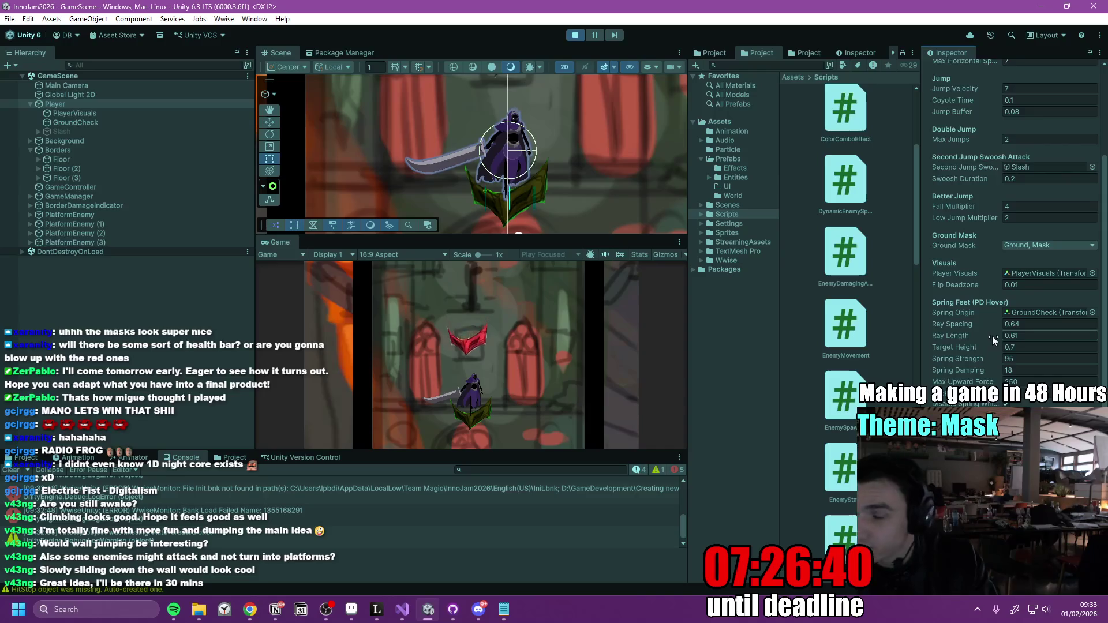
{"action": "left_click", "coordinate": [1031, 334]}
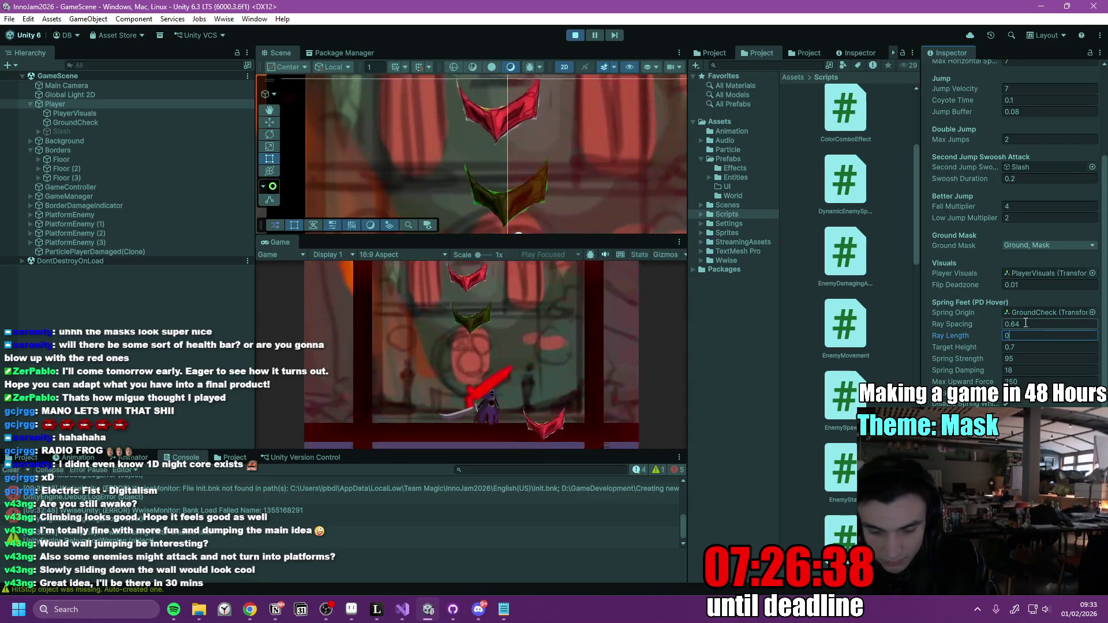
{"action": "type", "text": "0.8"}
{"action": "left_click", "coordinate": [531, 378]}
Test the new hover with jumps and a mid-air swoosh attack off the platform.
{"action": "key", "text": "space"}
{"action": "key", "text": "space"}
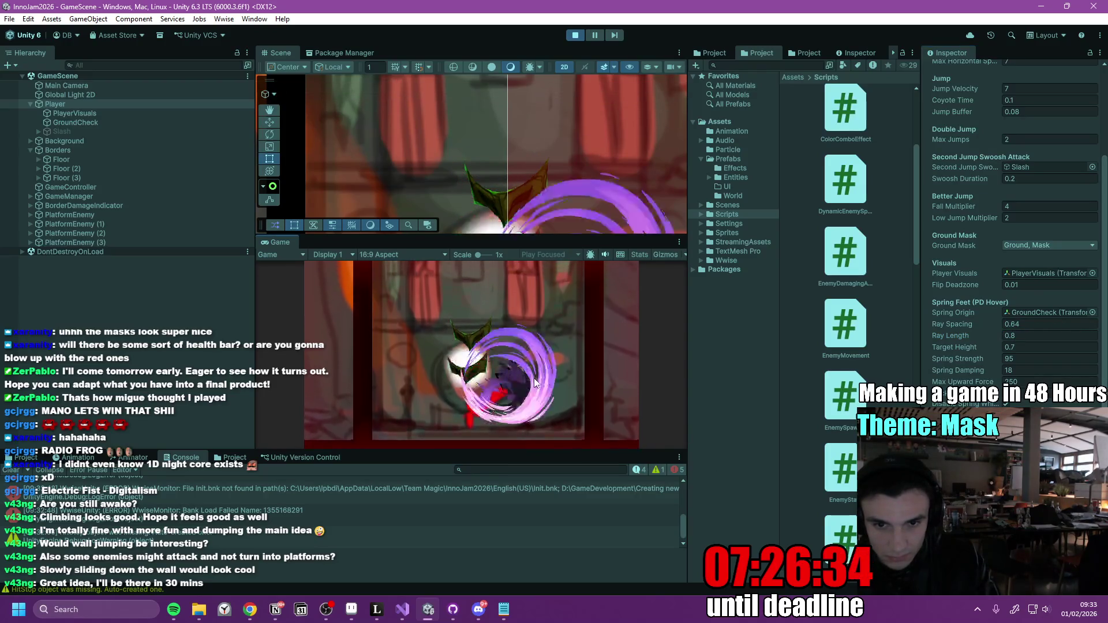
{"action": "key", "text": "a"}
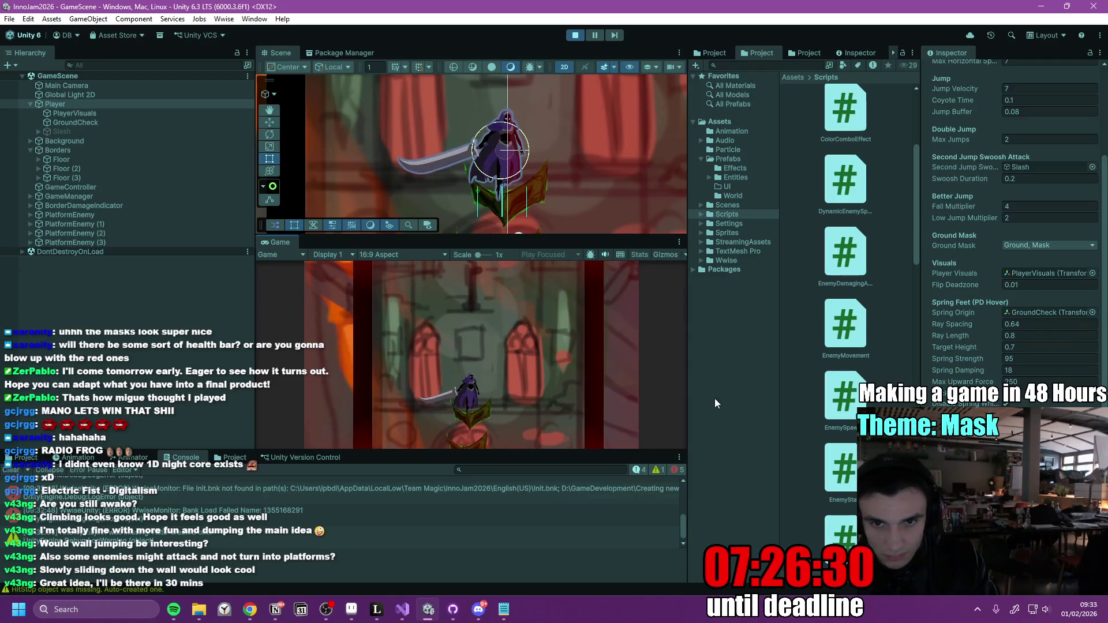
{"action": "key", "text": "space"}
{"action": "key", "text": "space"}
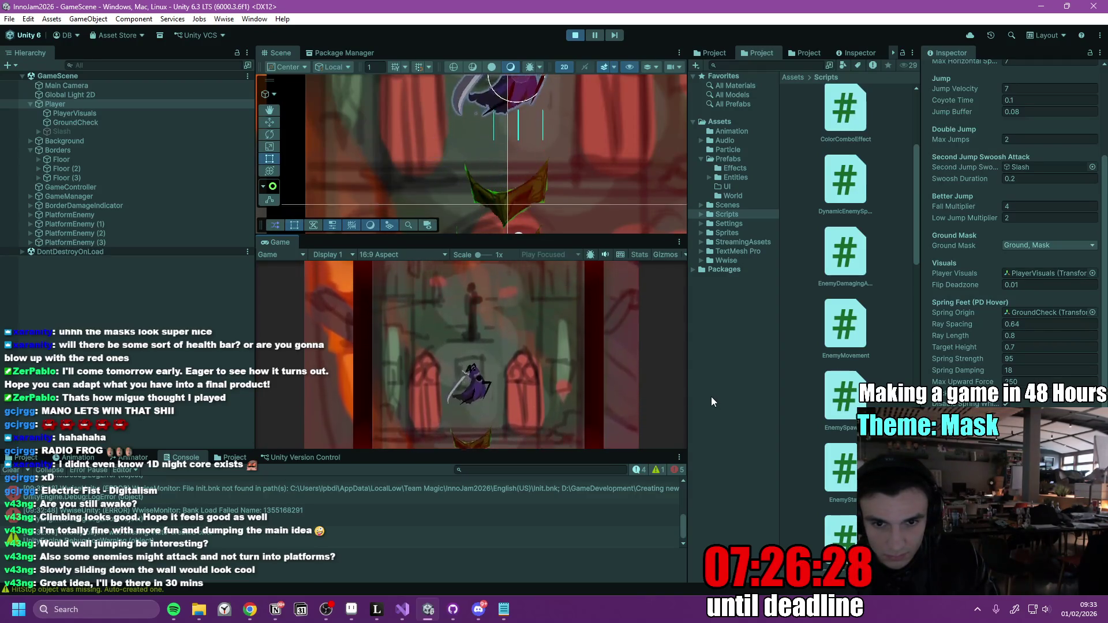
{"action": "key", "text": "space"}
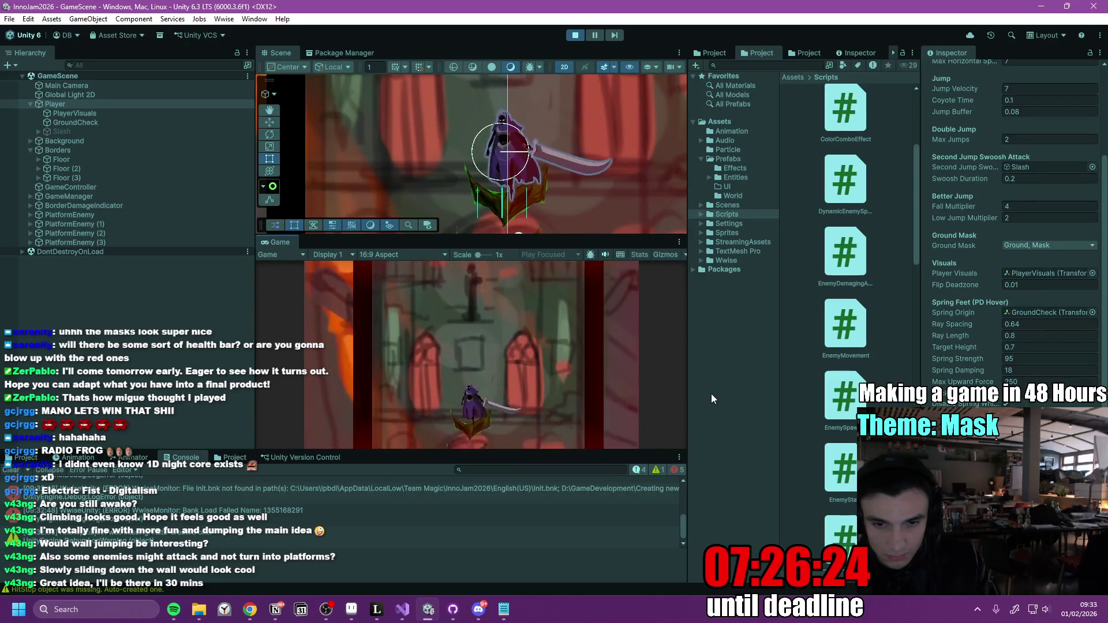
{"action": "key", "text": "space"}
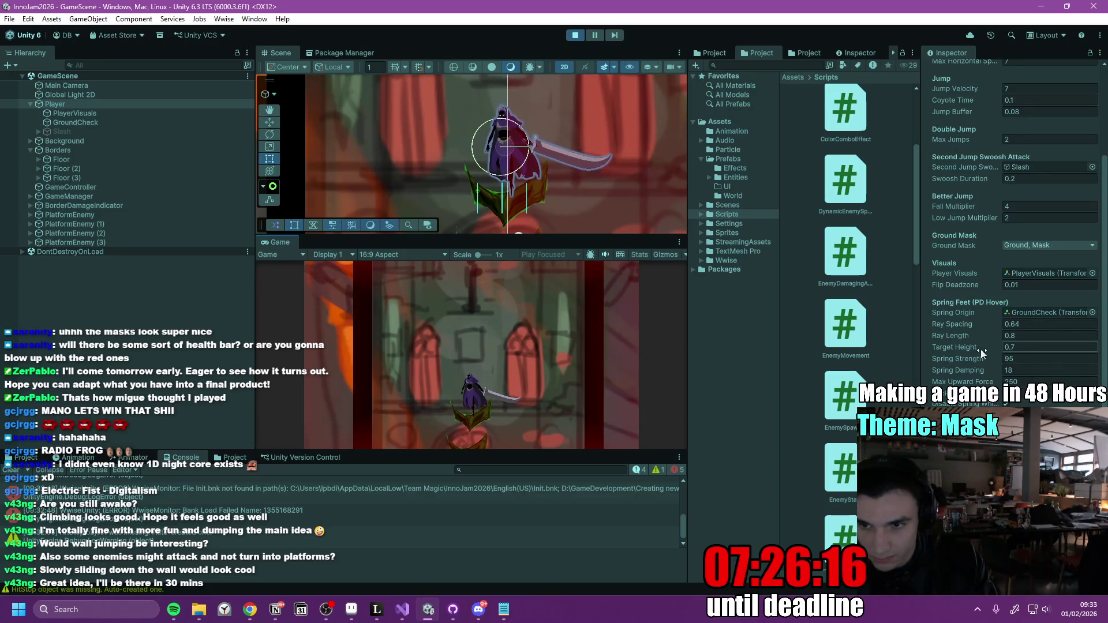
Scrub Target Height and Spring Strength, then set Spring Strength to 150 and test jumping.
{"action": "left_click_drag", "start_coordinate": [995, 350], "coordinate": [1041, 374]}
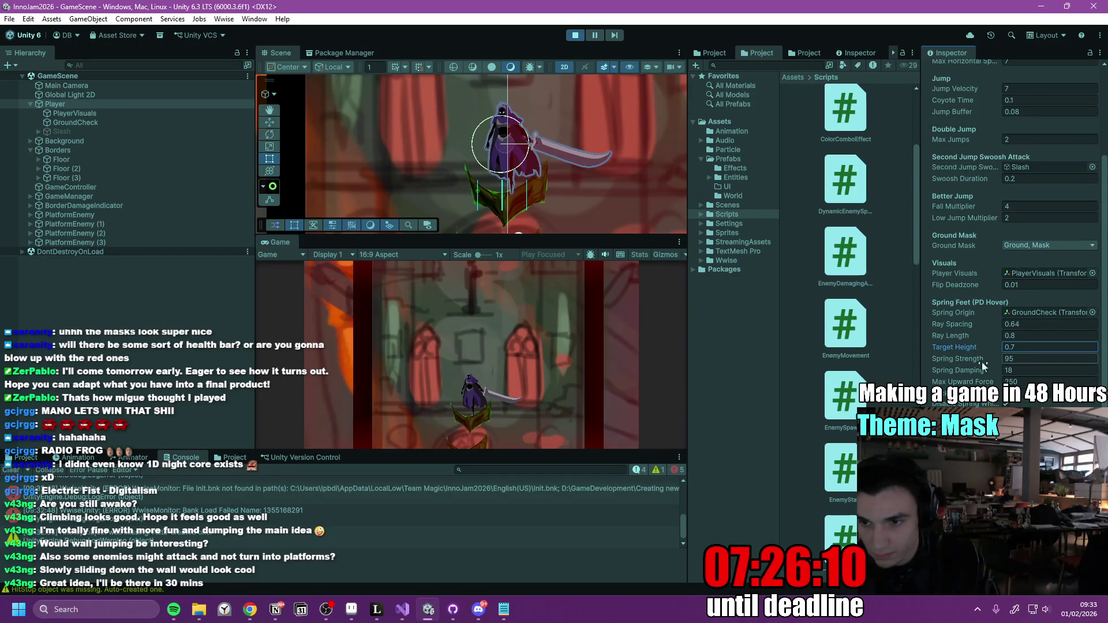
{"action": "left_click_drag", "start_coordinate": [1027, 364], "coordinate": [174, 373]}
{"action": "left_click", "coordinate": [499, 395]}
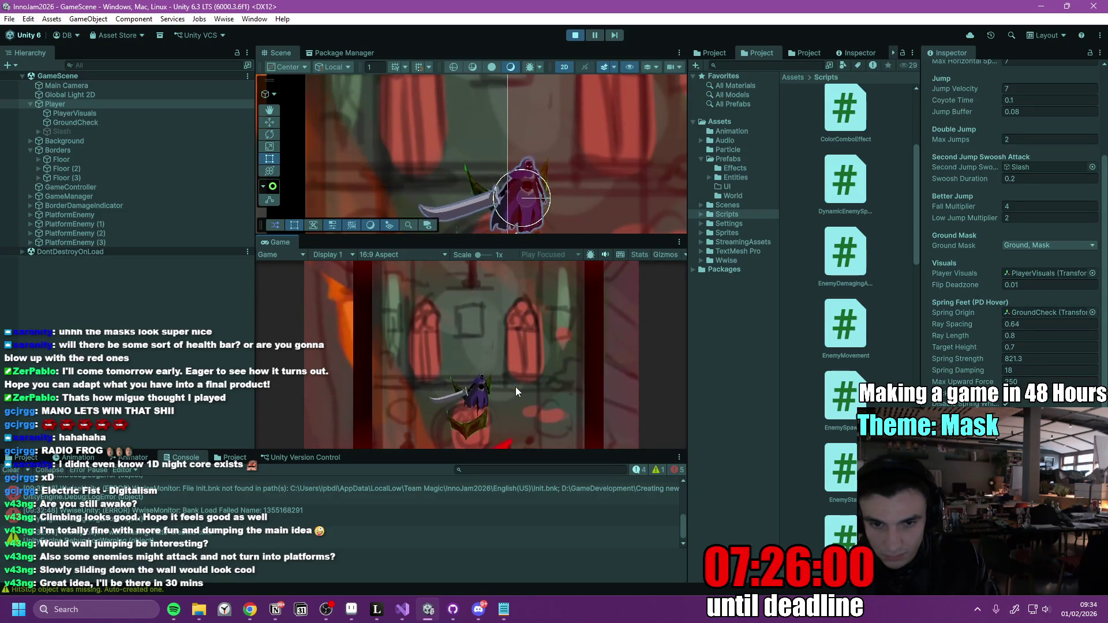
{"action": "key", "text": "space"}
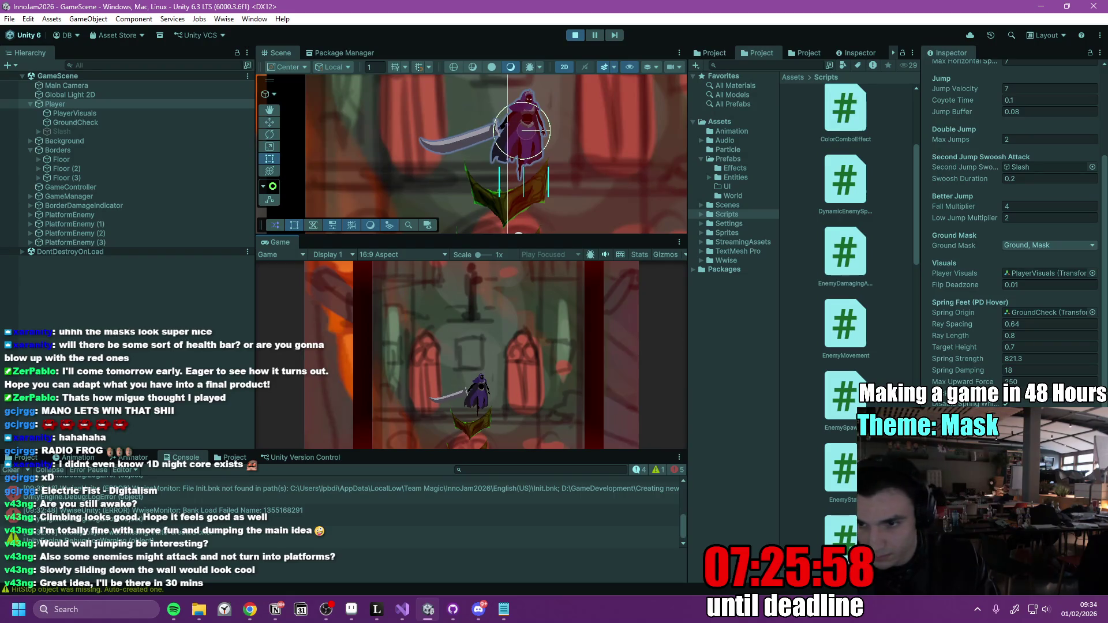
{"action": "left_click", "coordinate": [1042, 359]}
{"action": "type", "text": "150"}
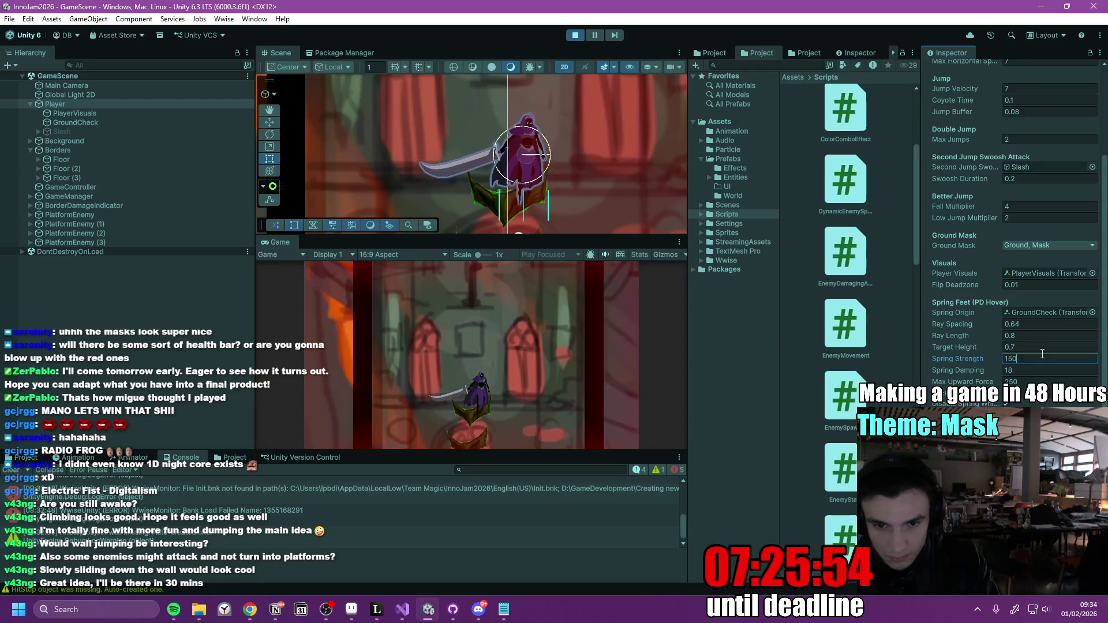
{"action": "left_click", "coordinate": [542, 371]}
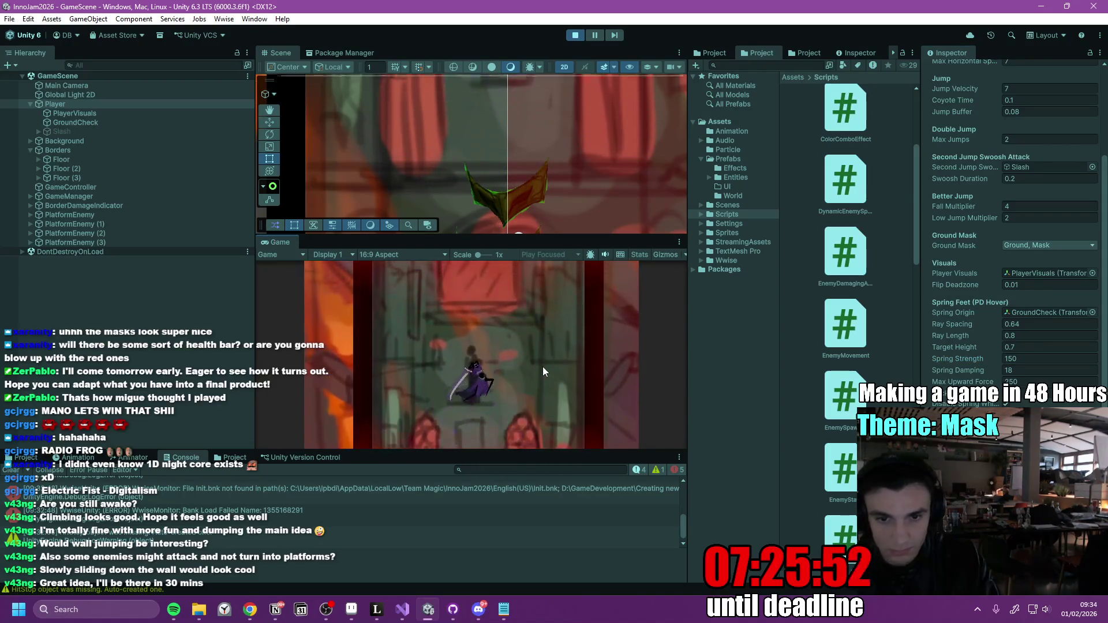
{"action": "key", "text": "space"}
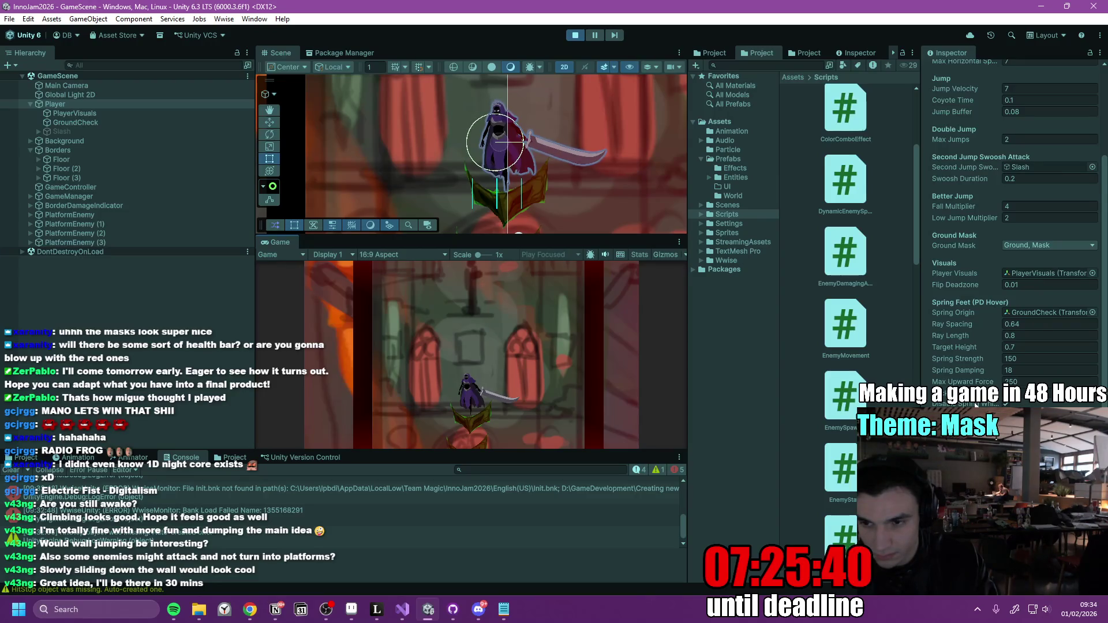
Widen the Inspector and double-jump with swoosh attacks up onto the mask platforms.
{"action": "mouse_move", "coordinate": [919, 372]}
{"action": "left_mouse_down"}
{"action": "mouse_move", "coordinate": [813, 378]}
{"action": "mouse_move", "coordinate": [926, 385]}
{"action": "left_mouse_up"}
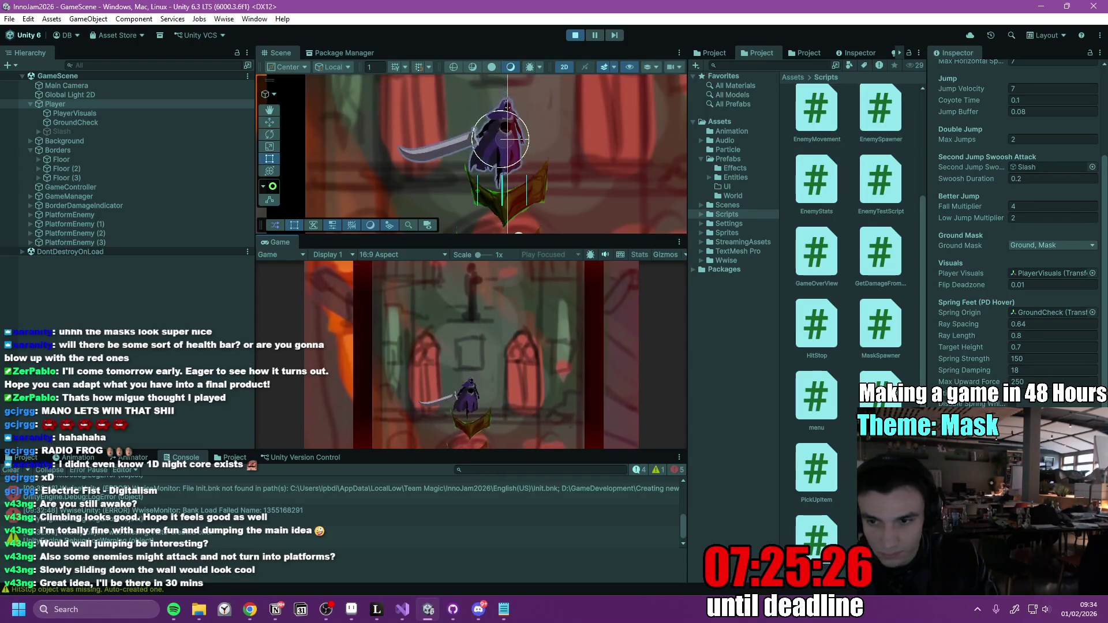
{"action": "key", "text": "space"}
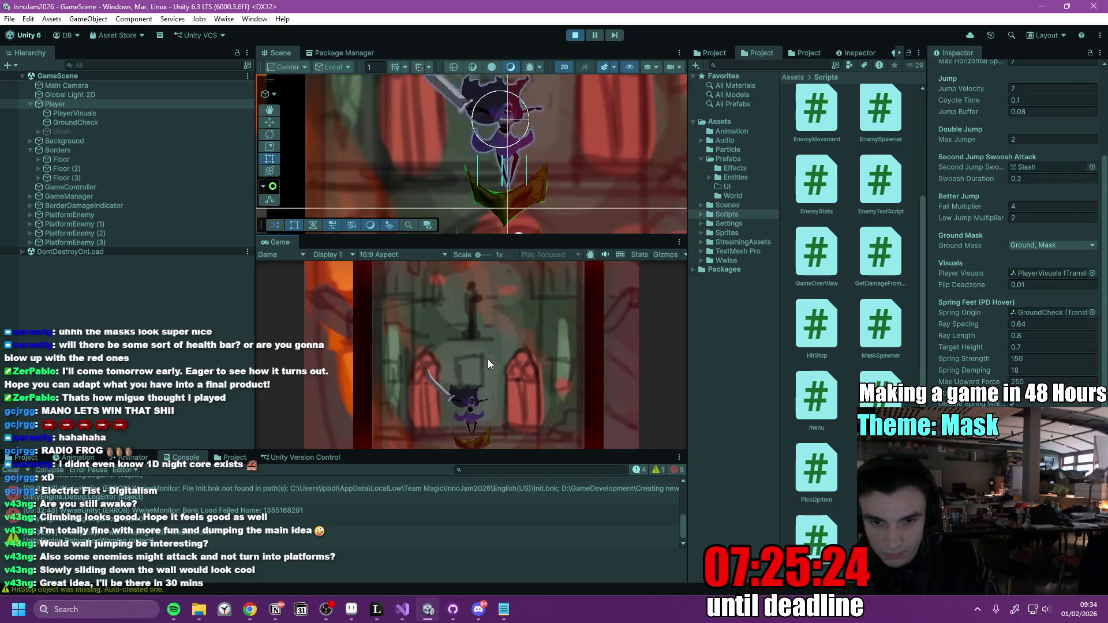
{"action": "key", "text": "space"}
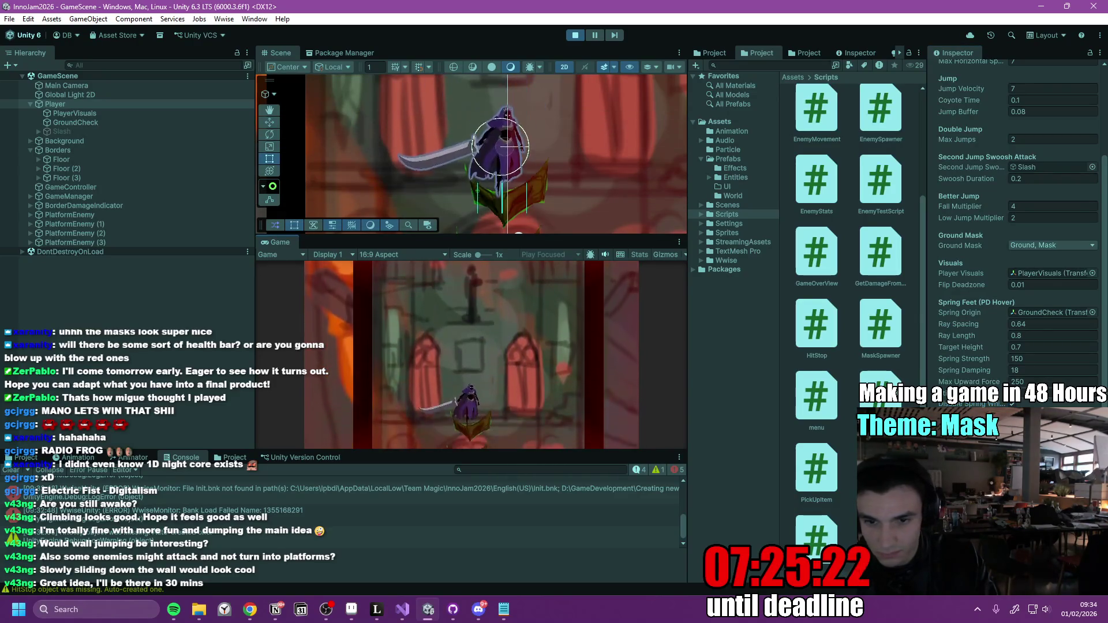
{"action": "key", "text": "space"}
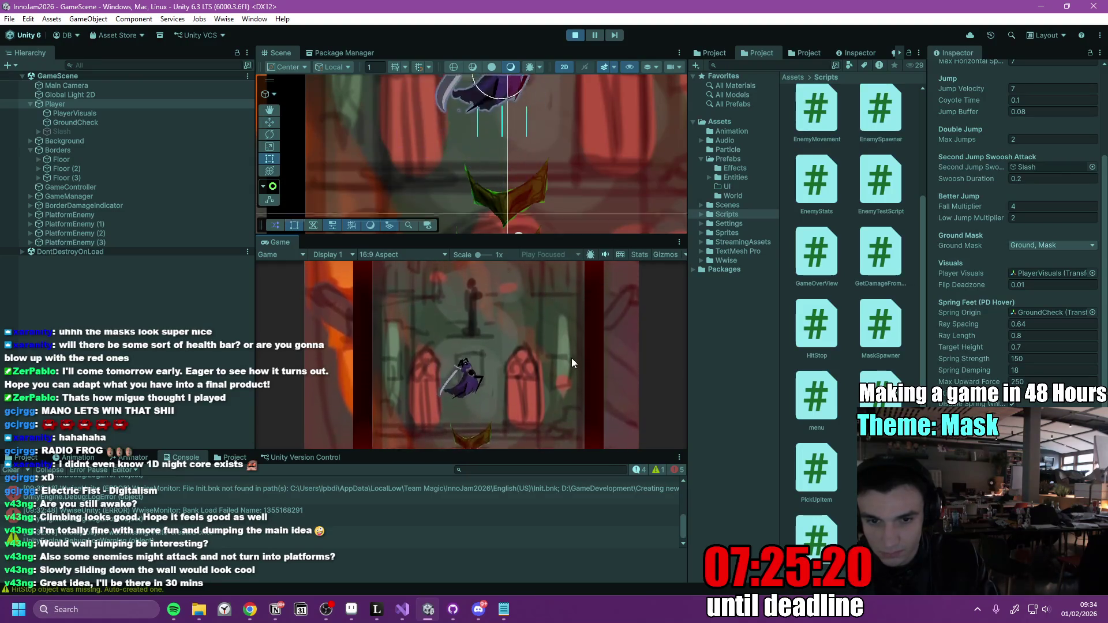
{"action": "key", "text": "space"}
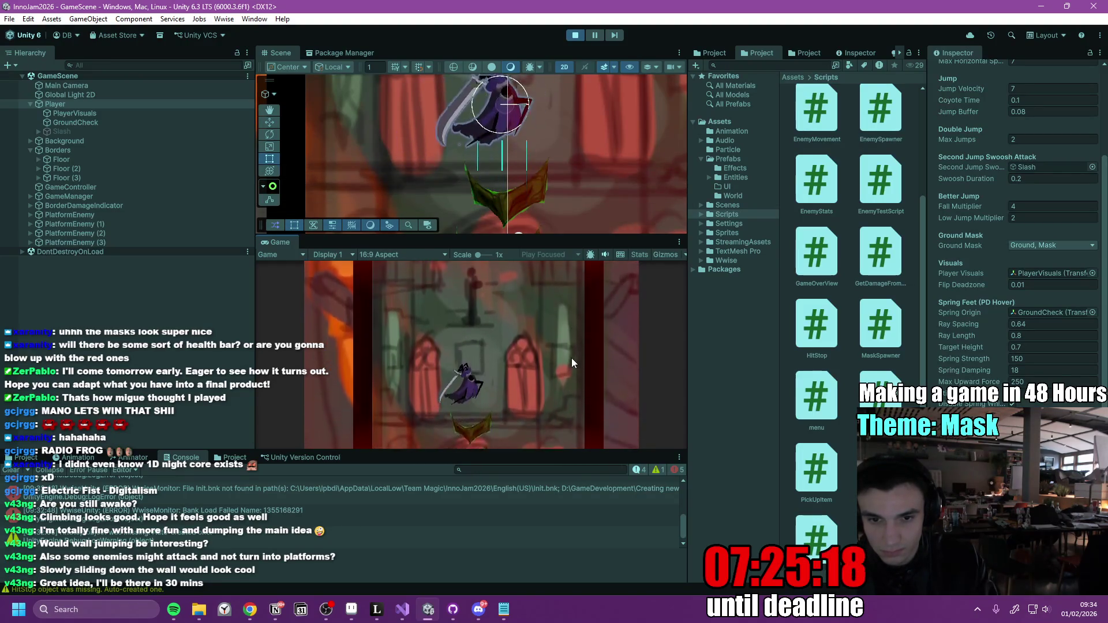
{"action": "key", "text": "space"}
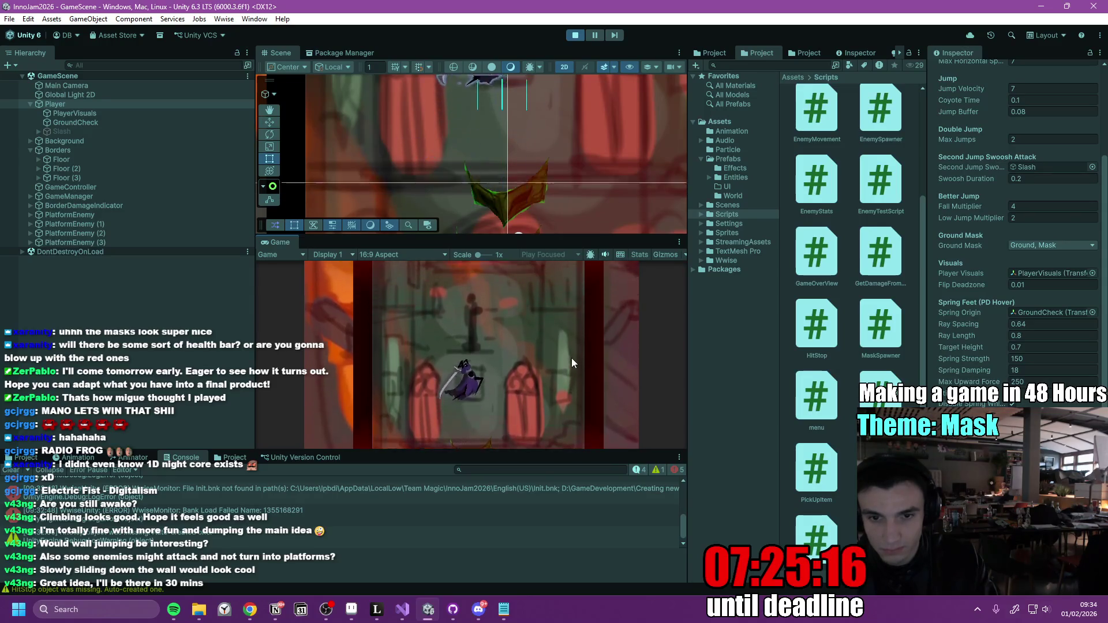
{"action": "key", "text": "space"}
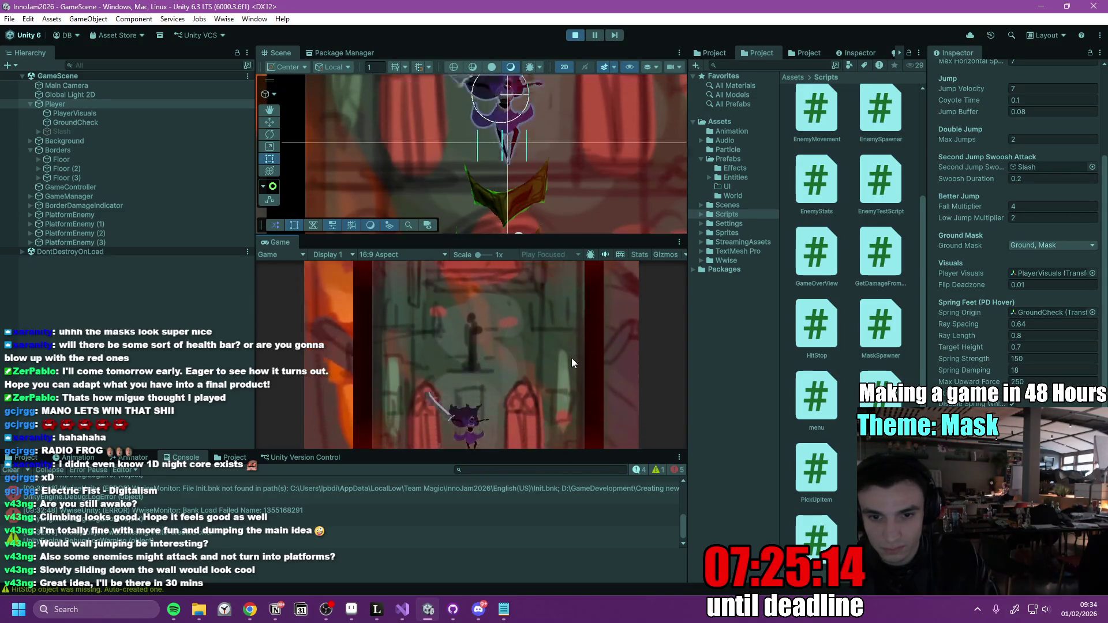
Keep jumping and slashing up the mask platforms, then select PlatformEnemy (3).
{"action": "key", "text": "space"}
{"action": "key", "text": "space"}
{"action": "key", "text": "space"}
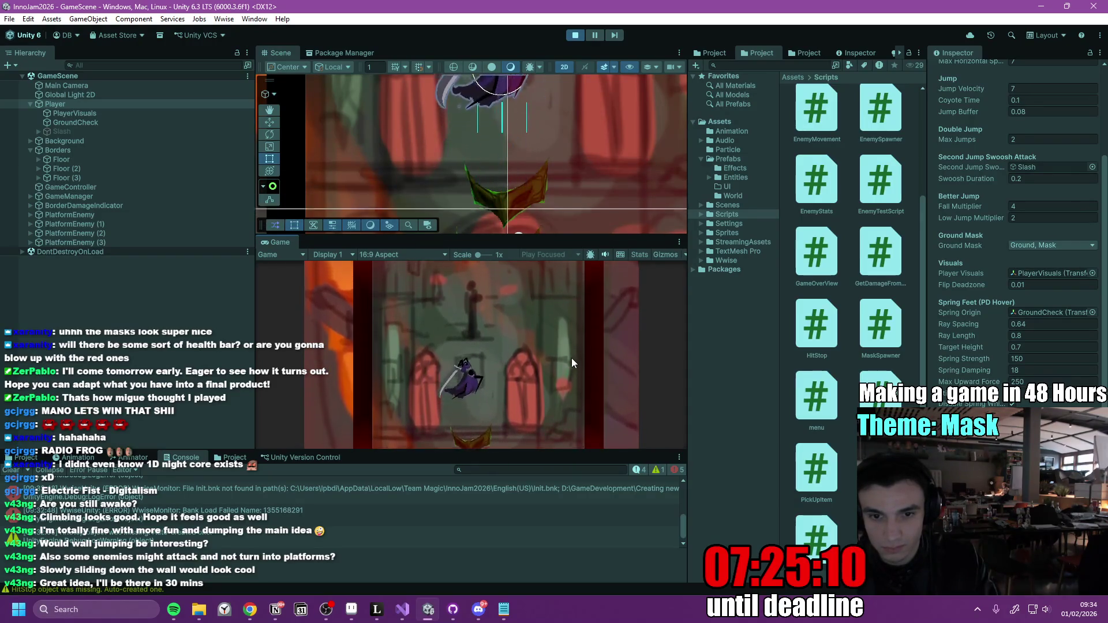
{"action": "key", "text": "space"}
{"action": "key", "text": "space"}
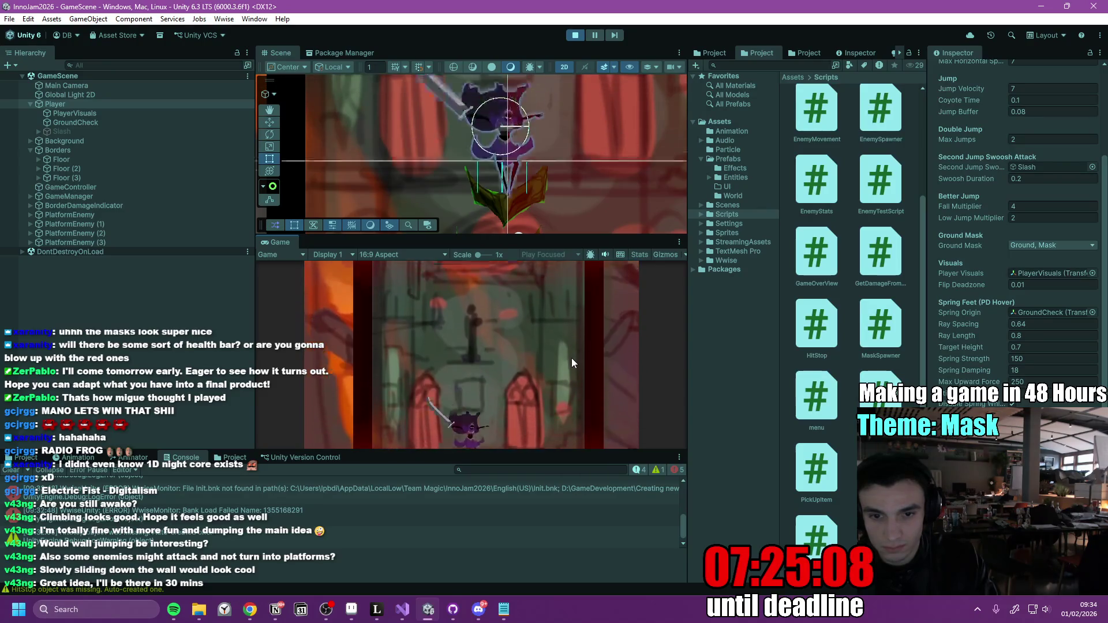
{"action": "key", "text": "space"}
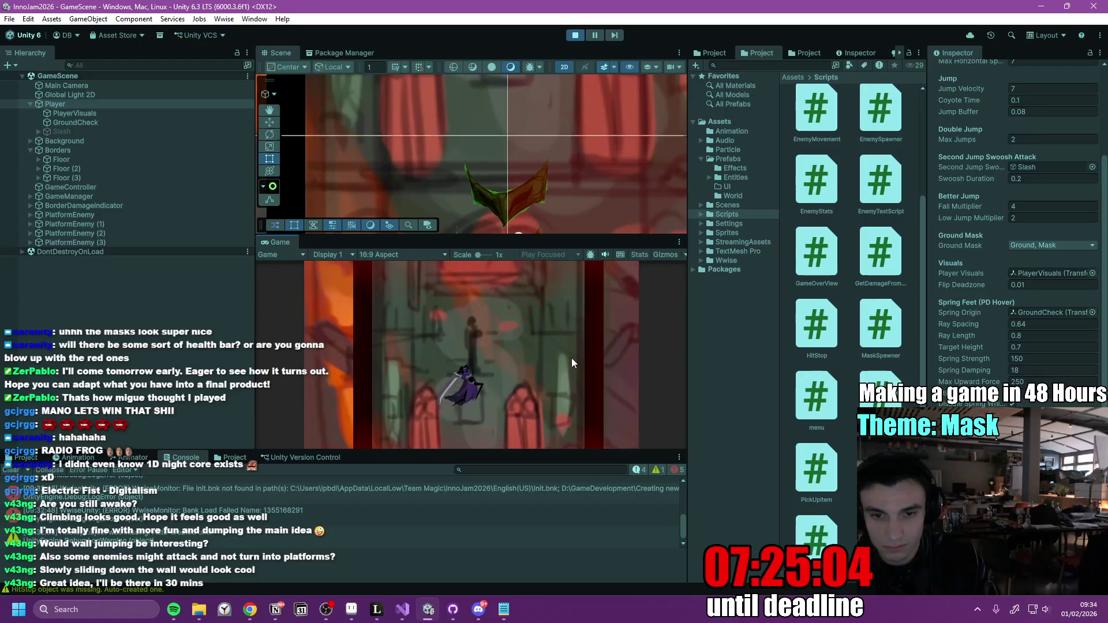
{"action": "key", "text": "space"}
{"action": "key", "text": "space"}
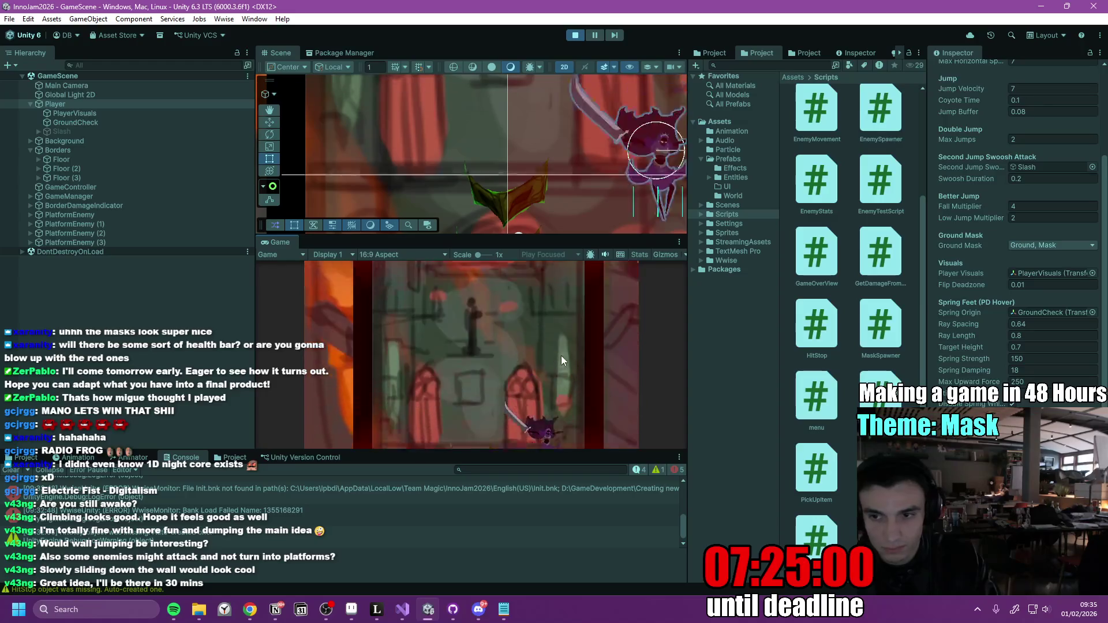
{"action": "key", "text": "space"}
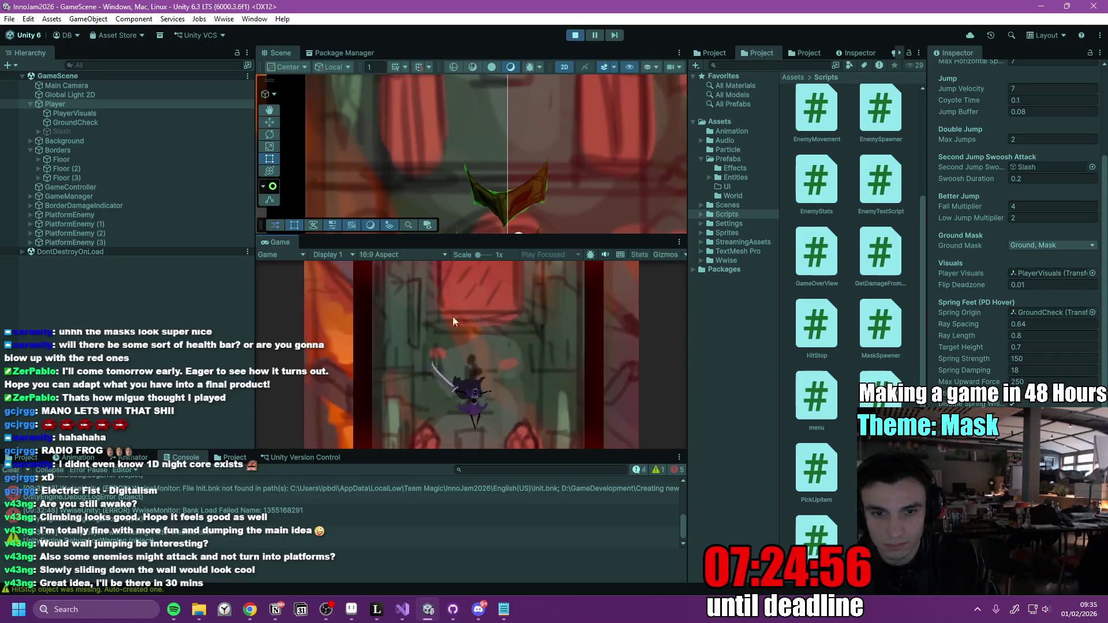
{"action": "key", "text": "space"}
{"action": "key", "text": "space"}
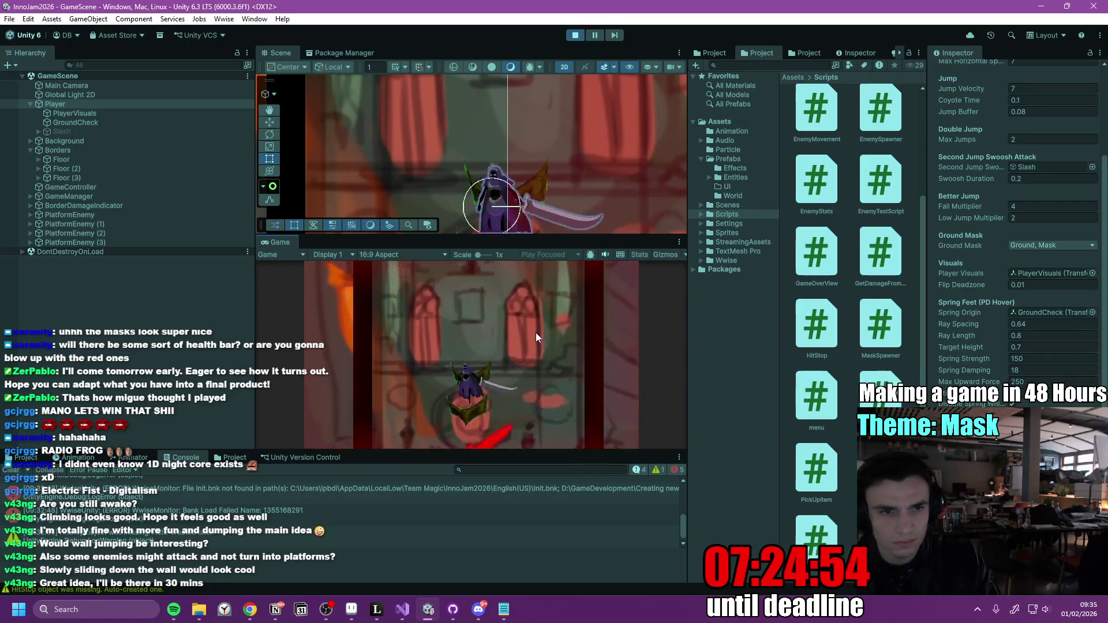
{"action": "left_click", "coordinate": [125, 241]}
Inspect and frame PlatformEnemy (1)–(3), then bring up the Player's Spring Feet settings.
{"action": "left_click", "coordinate": [127, 232]}
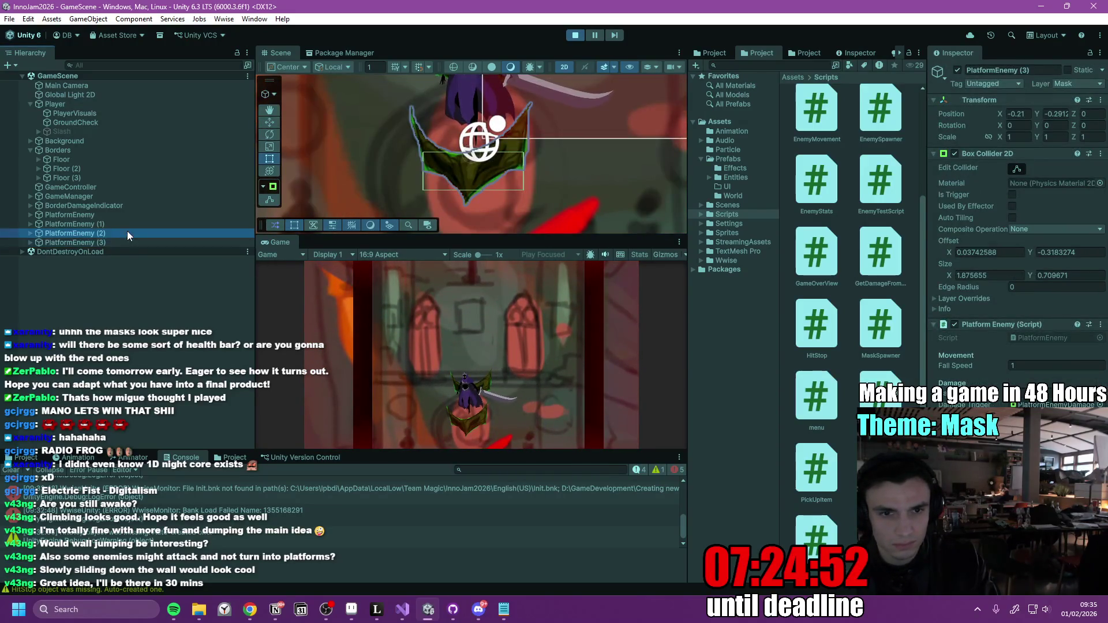
{"action": "scroll", "coordinate": [510, 160], "scroll_direction": "down", "scroll_amount": 4}
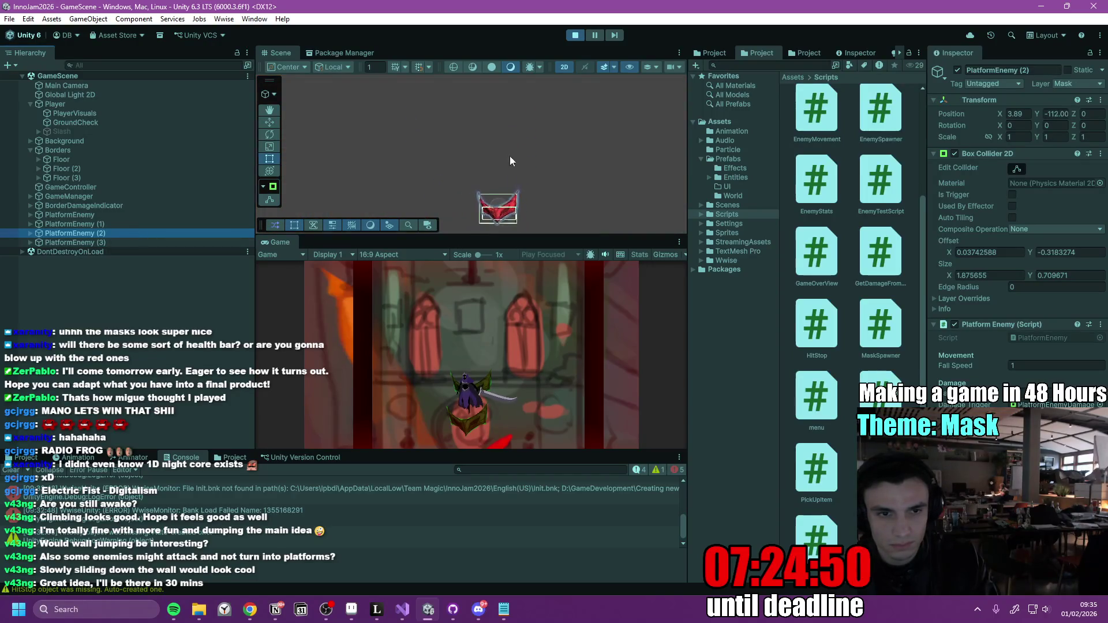
{"action": "scroll", "coordinate": [523, 169], "scroll_direction": "down", "scroll_amount": 2}
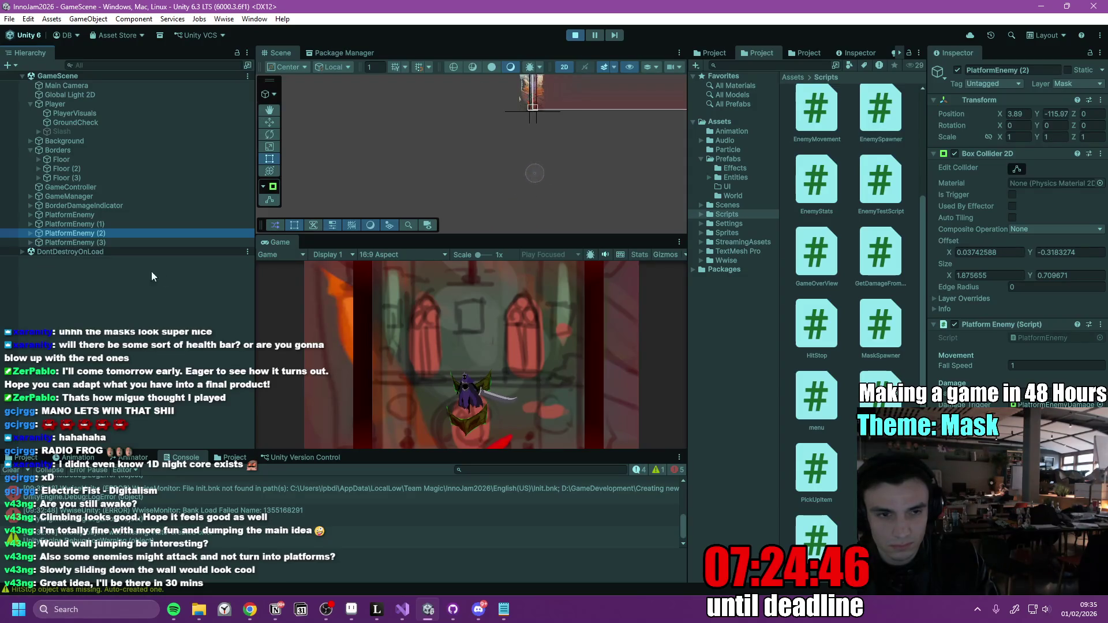
{"action": "double_click", "coordinate": [110, 224]}
{"action": "double_click", "coordinate": [99, 241]}
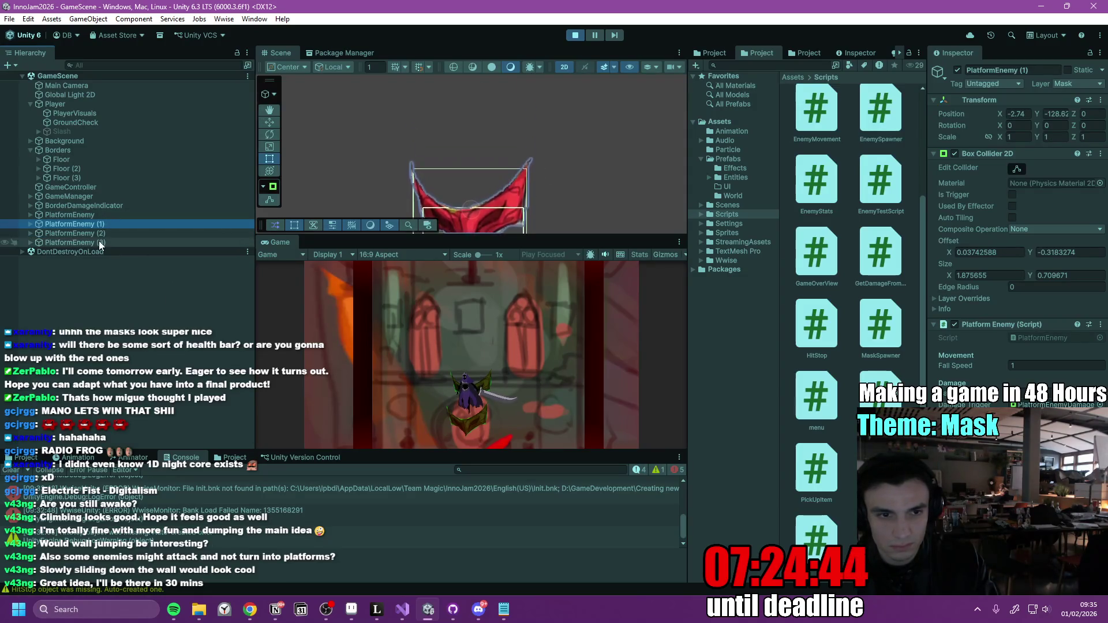
{"action": "left_click", "coordinate": [125, 107]}
{"action": "scroll", "coordinate": [1091, 367], "scroll_direction": "down", "scroll_amount": 6}
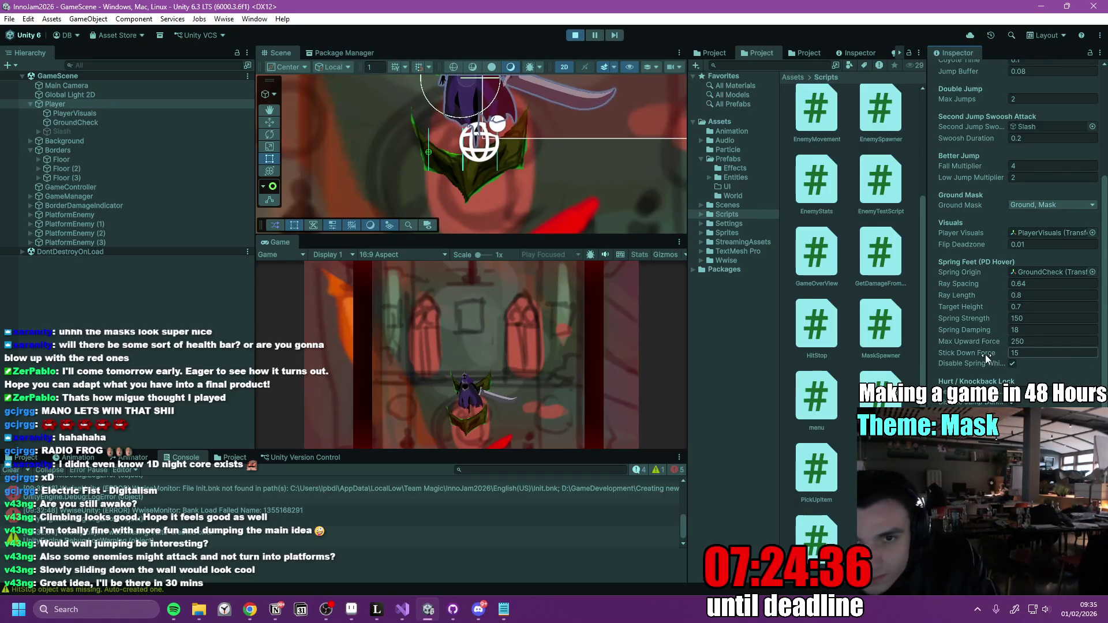
Resume the game and jump the character onto a mask platform.
{"action": "left_click", "coordinate": [594, 342]}
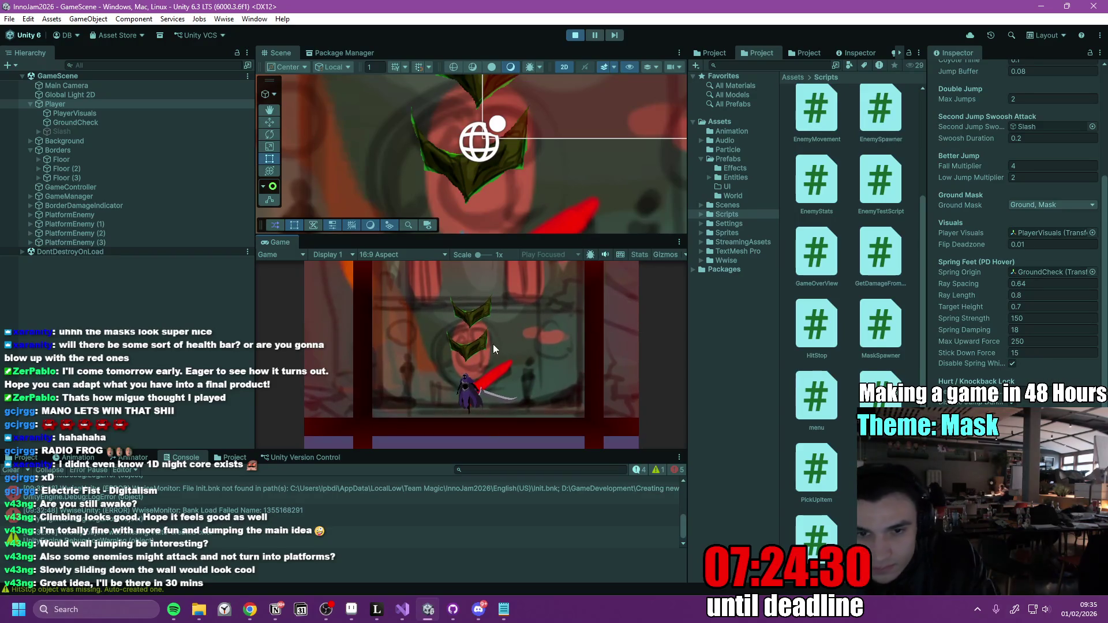
{"action": "key", "text": "space"}
{"action": "key", "text": "space"}
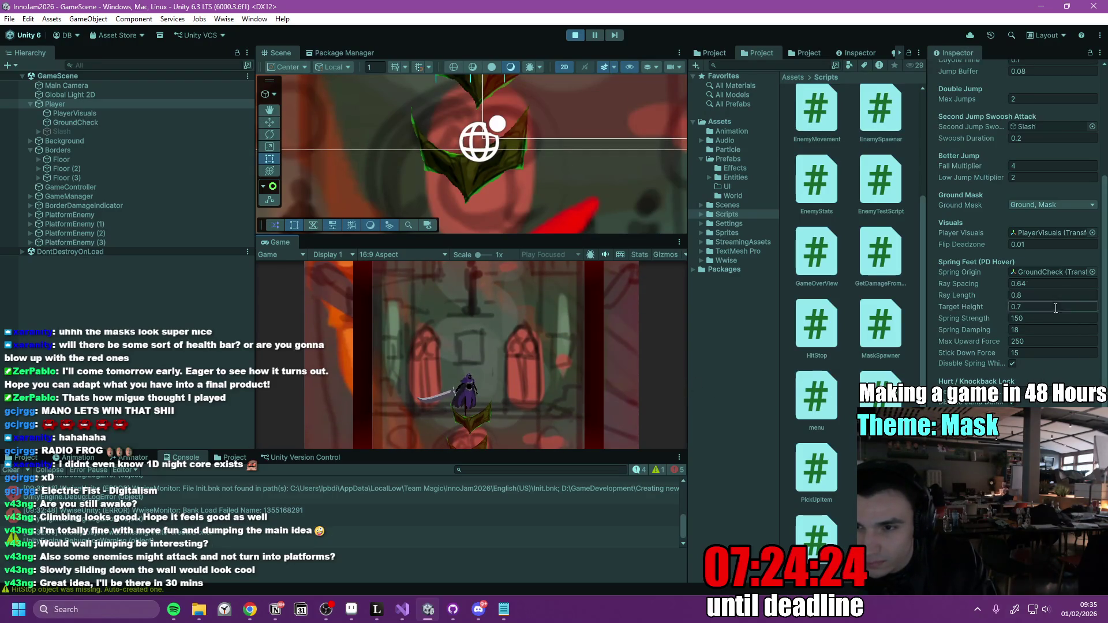
{"action": "scroll", "coordinate": [1099, 208], "scroll_direction": "up", "scroll_amount": 5}
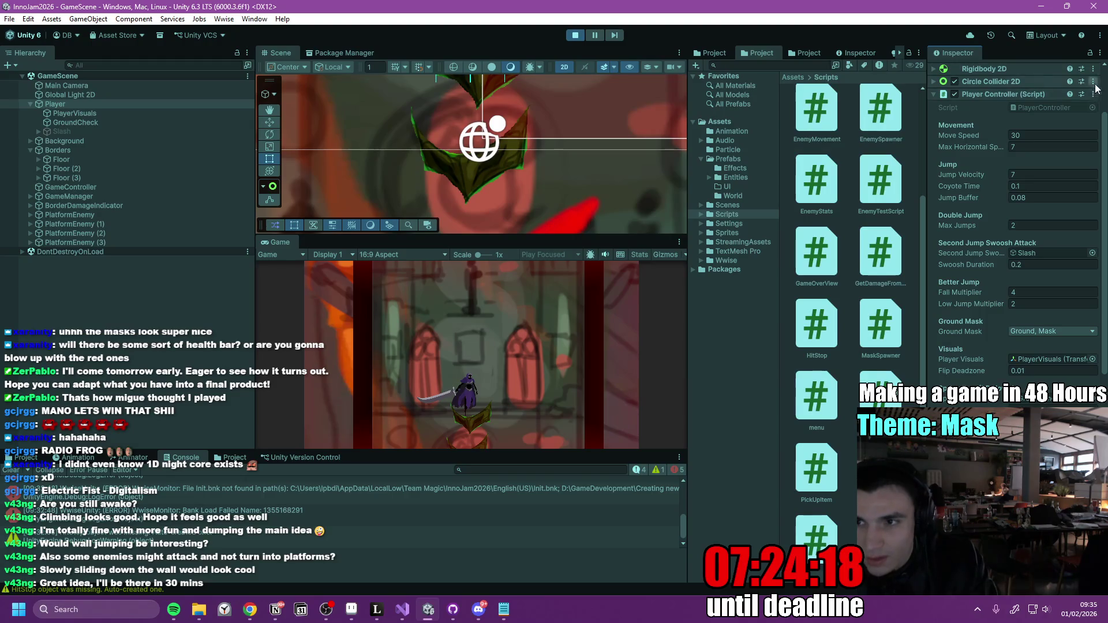
Launch and cancel the Snipping Tool, then exit Play mode.
{"action": "left_click", "coordinate": [19, 609]}
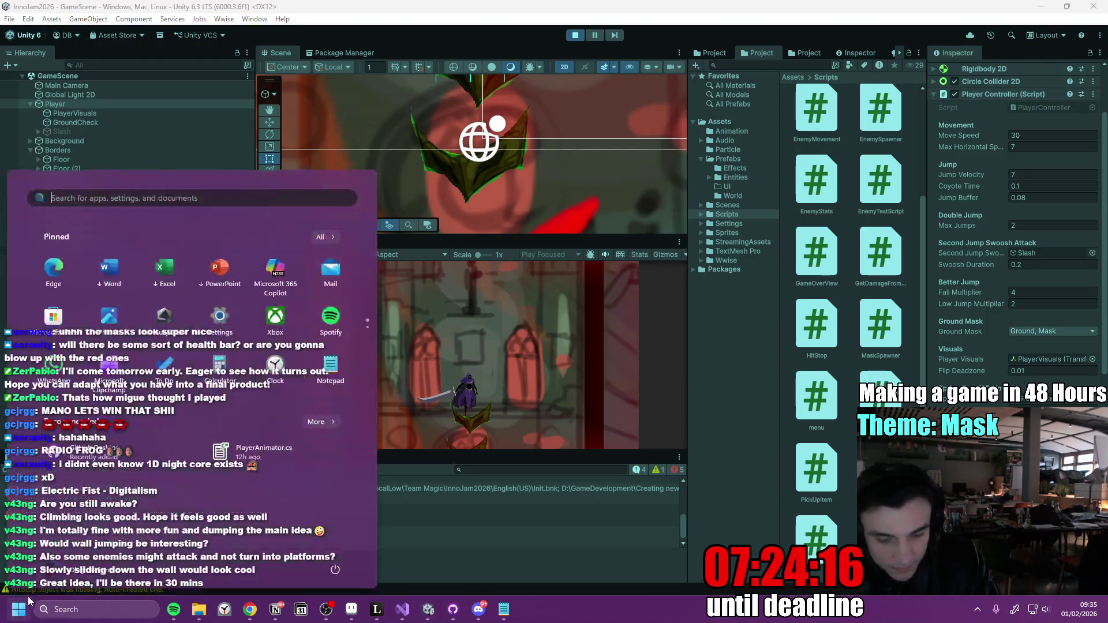
{"action": "type", "text": "sn"}
{"action": "left_click", "coordinate": [397, 328]}
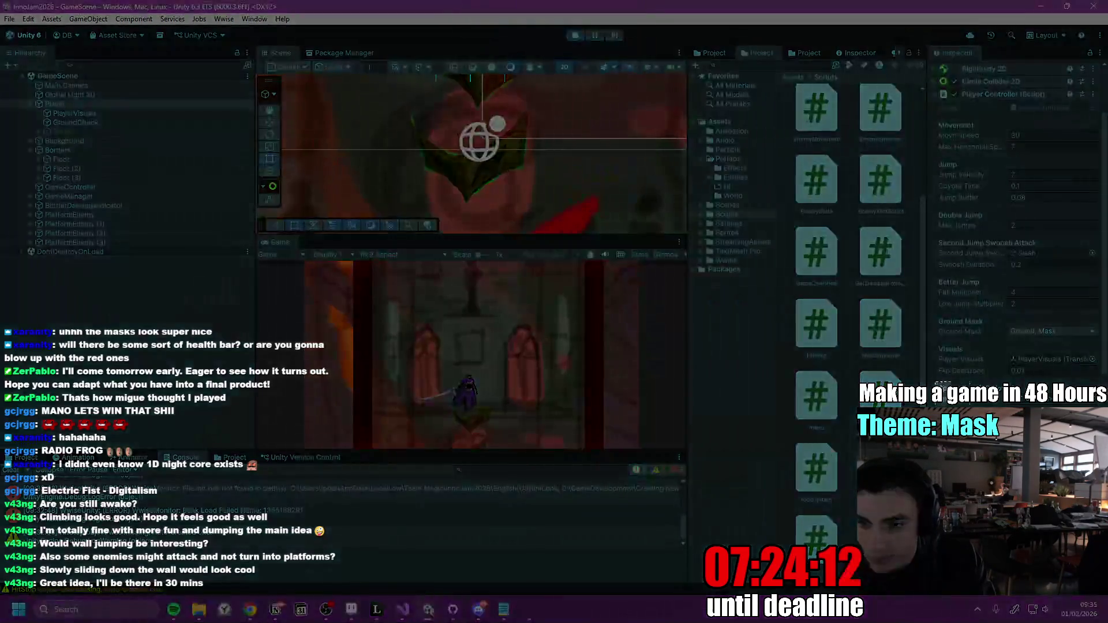
{"action": "key", "text": "Escape"}
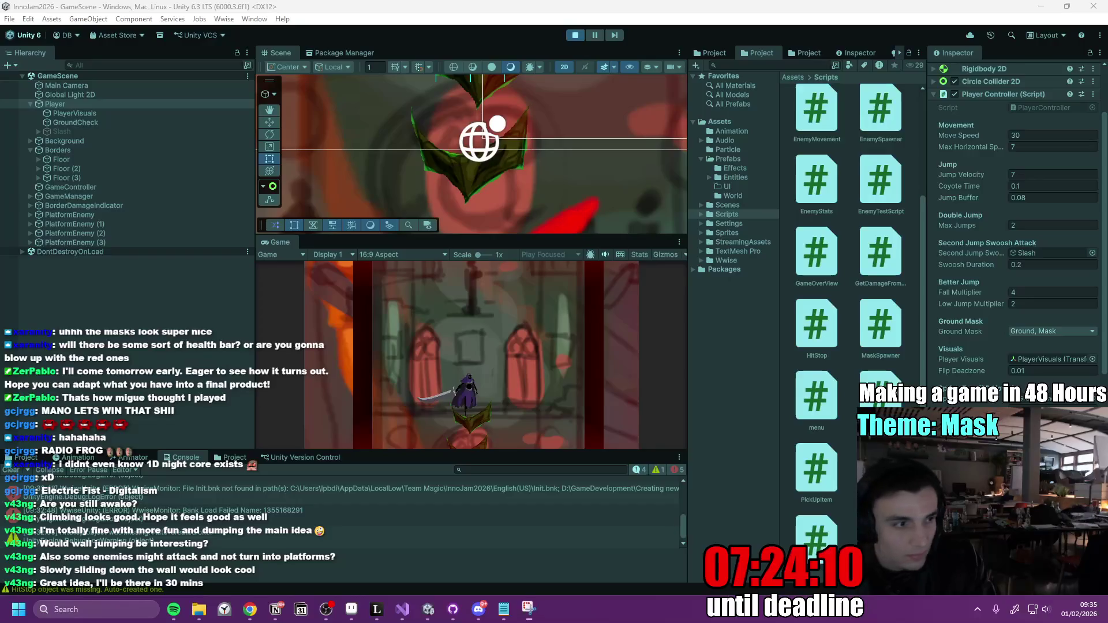
{"action": "left_click", "coordinate": [575, 35]}
{"action": "left_click", "coordinate": [575, 35]}
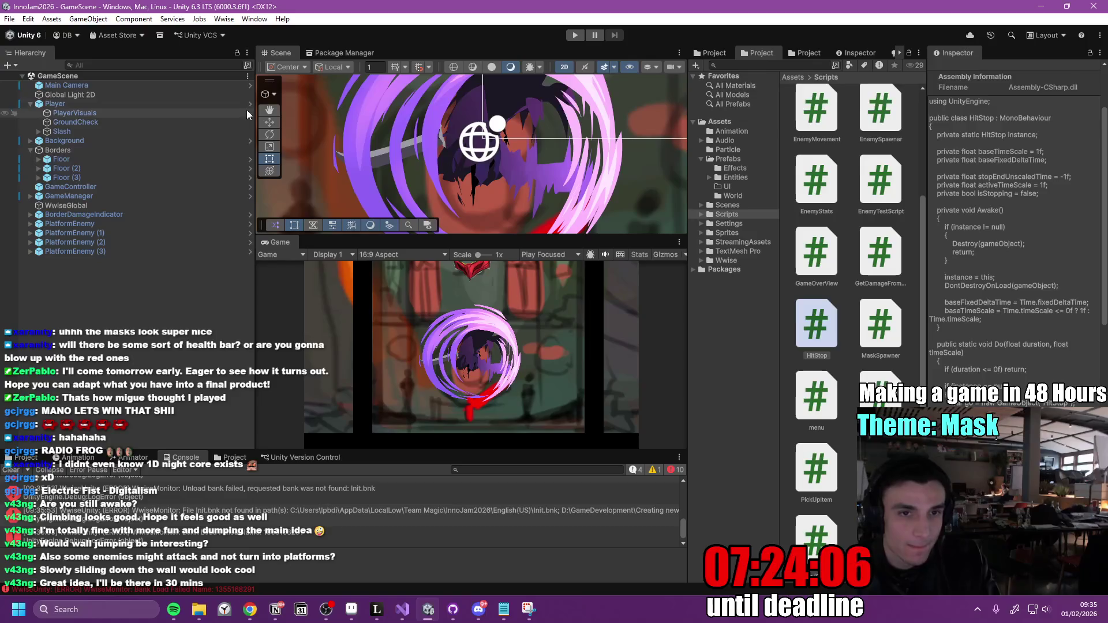
In the Player prefab, set Ray Length 0.8 and Spring Strength 150, then return to the scene.
{"action": "left_click", "coordinate": [251, 104]}
{"action": "scroll", "coordinate": [1032, 324], "scroll_direction": "down", "scroll_amount": 5}
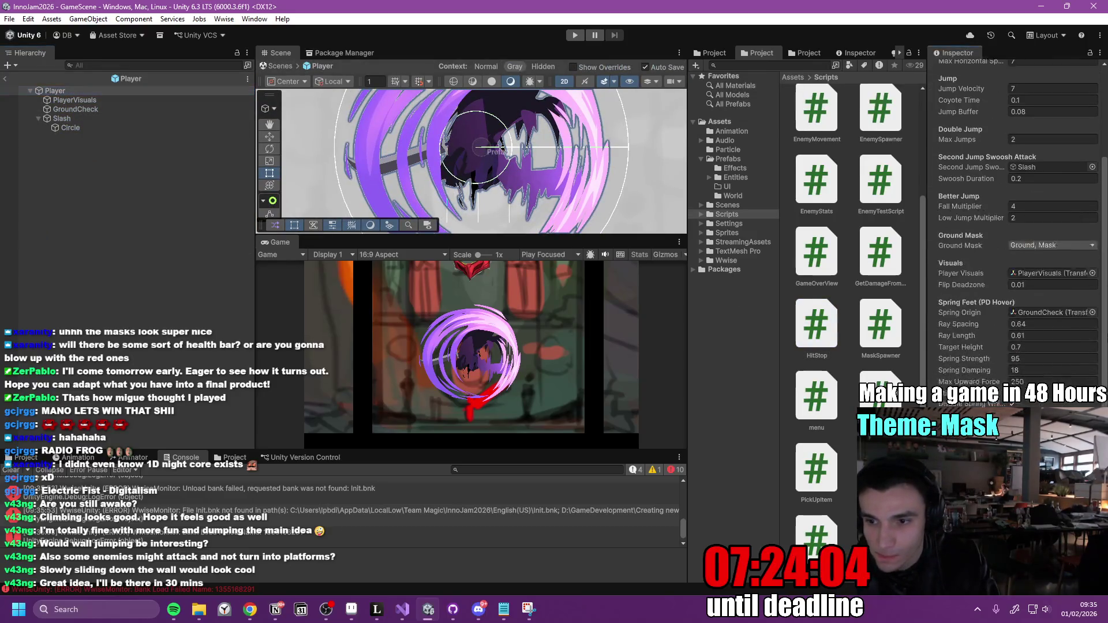
{"action": "left_click", "coordinate": [1037, 337]}
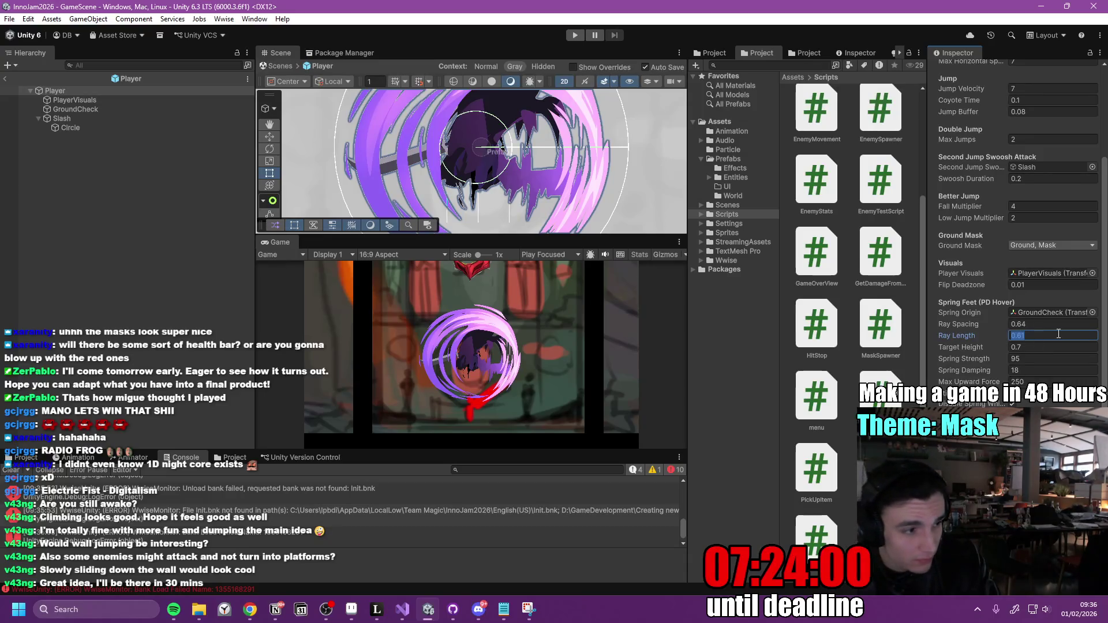
{"action": "type", "text": "0.8"}
{"action": "key", "text": "Tab"}
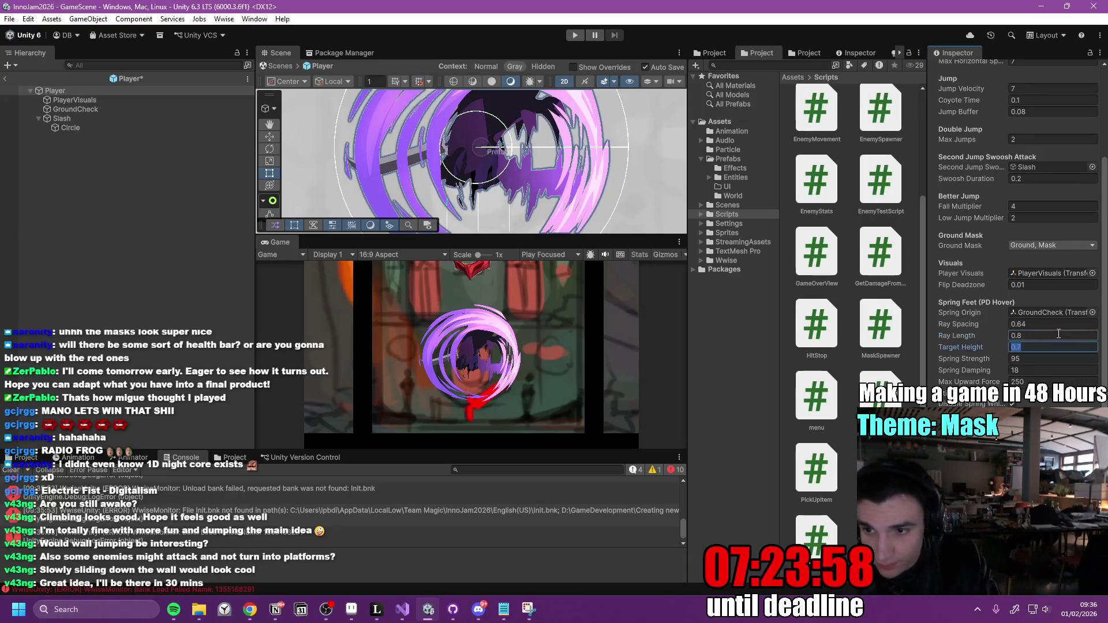
{"action": "key", "text": "Tab"}
{"action": "type", "text": "15"}
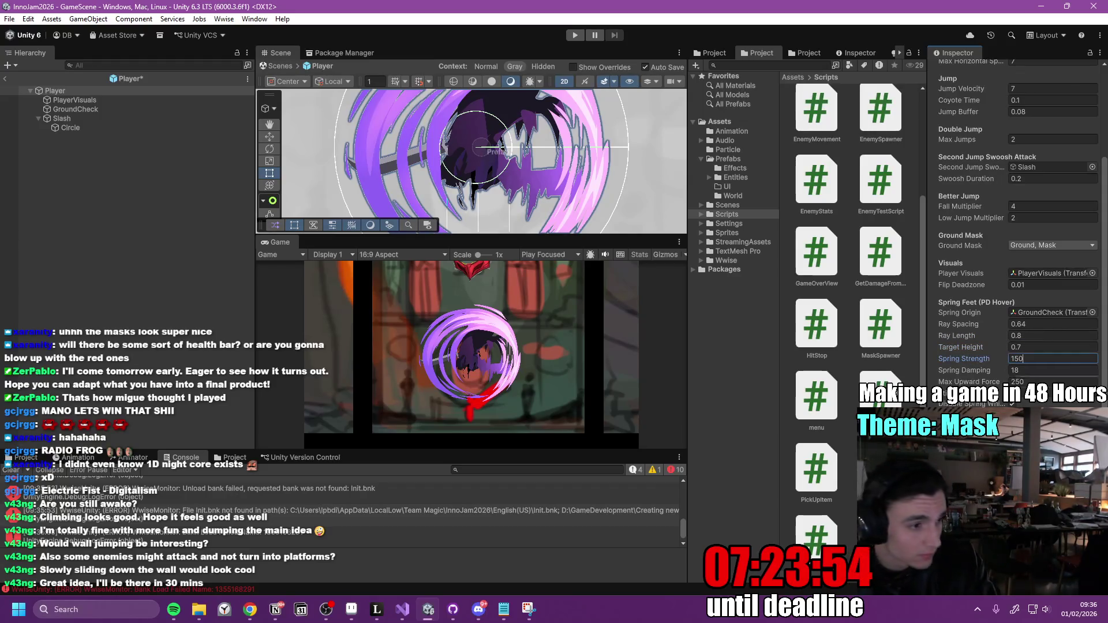
{"action": "key", "text": "Tab"}
{"action": "key", "text": "Tab"}
{"action": "key", "text": "Tab"}
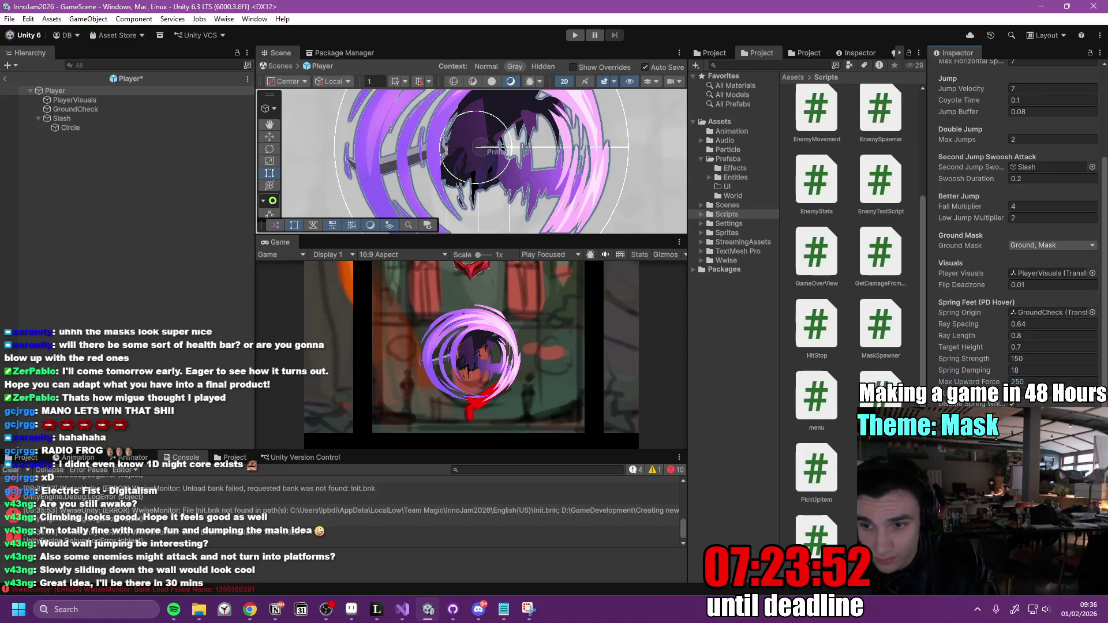
{"action": "left_click", "coordinate": [4, 79]}
{"action": "left_click", "coordinate": [453, 609]}
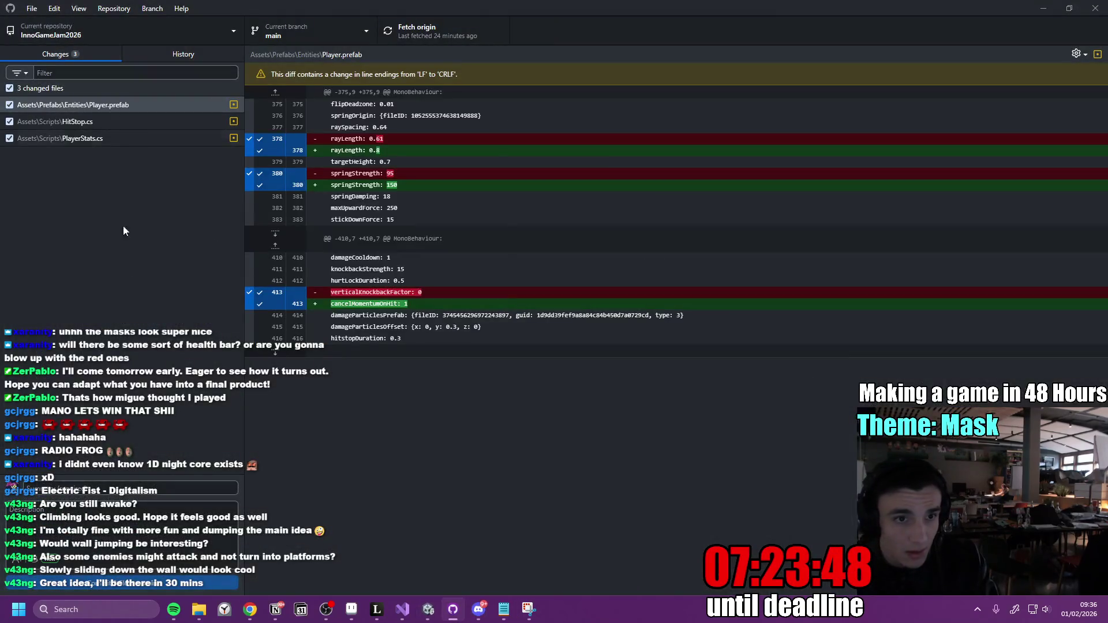
Commit 'Fixed tHitstop Bug' to main, push to origin, and tick the hitstop bug in Notion.
{"action": "left_click", "coordinate": [137, 494]}
{"action": "type", "text": "Fixe"}
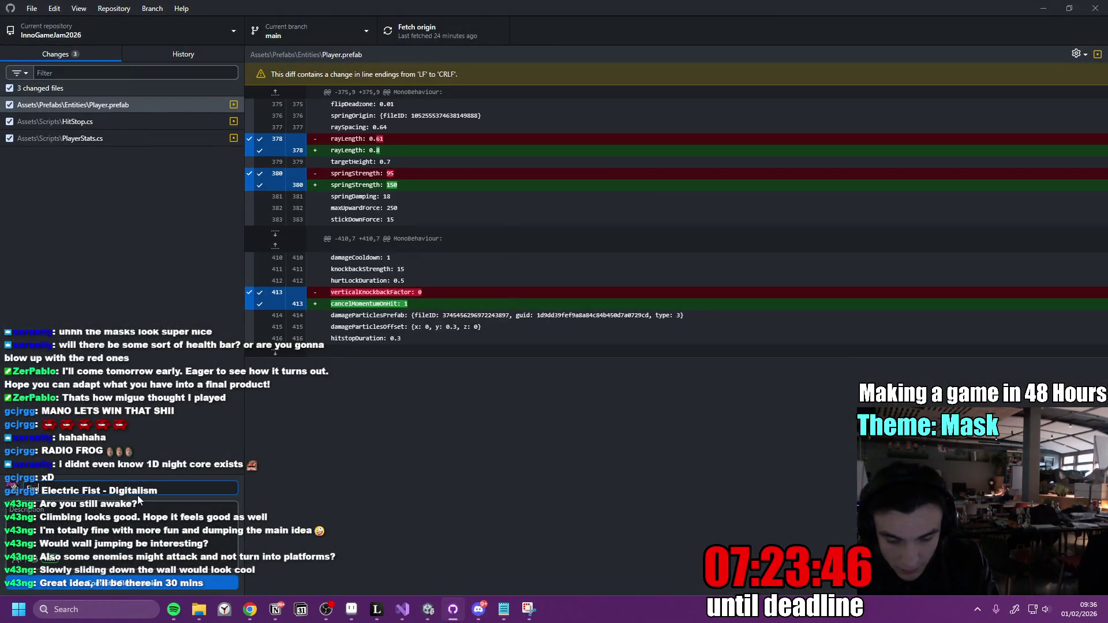
{"action": "type", "text": "d tHitstop Bug"}
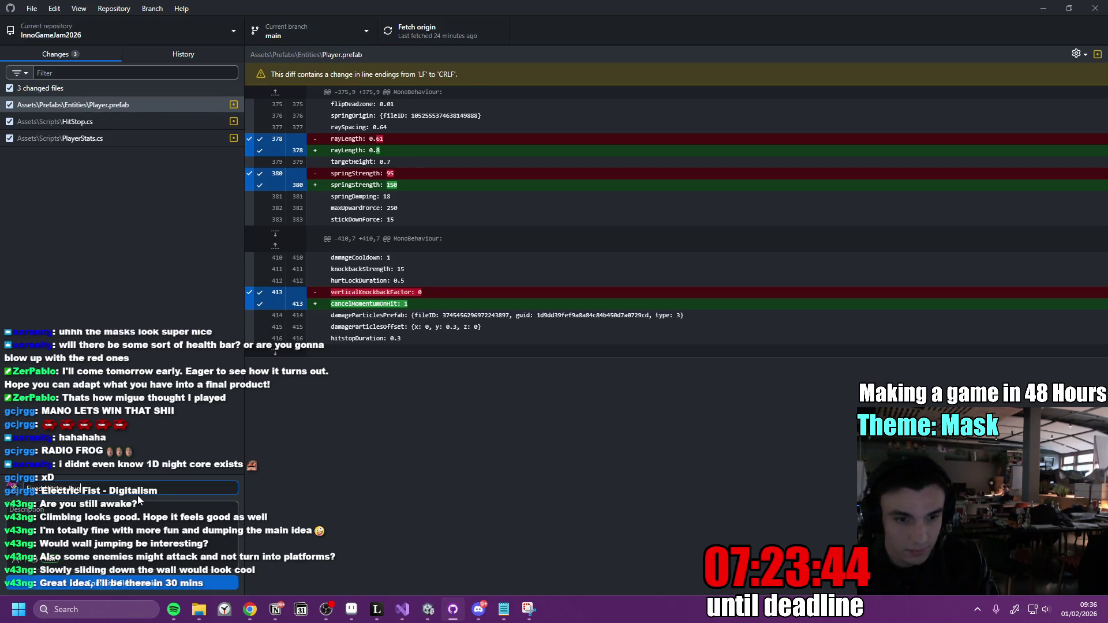
{"action": "left_click", "coordinate": [165, 583]}
{"action": "left_click", "coordinate": [428, 36]}
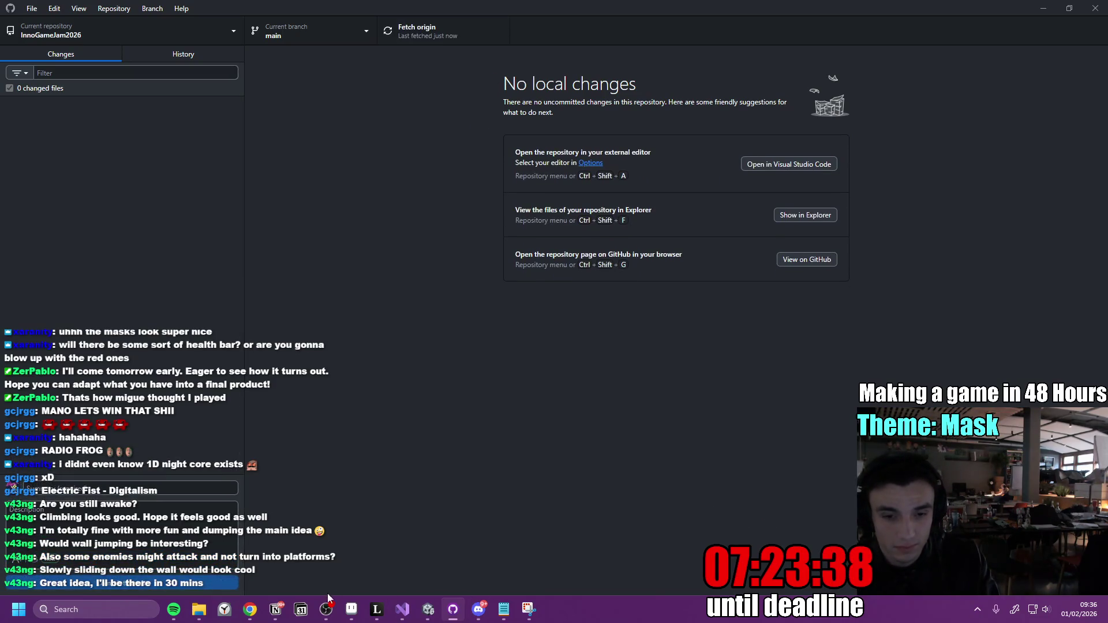
{"action": "left_click", "coordinate": [276, 609]}
{"action": "left_click", "coordinate": [351, 386]}
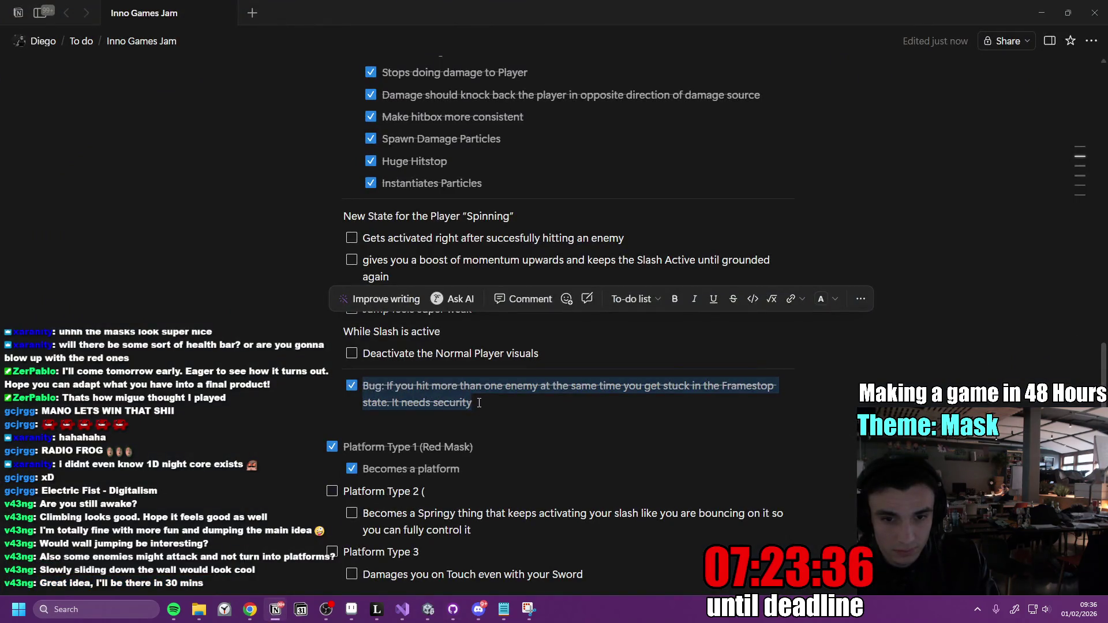